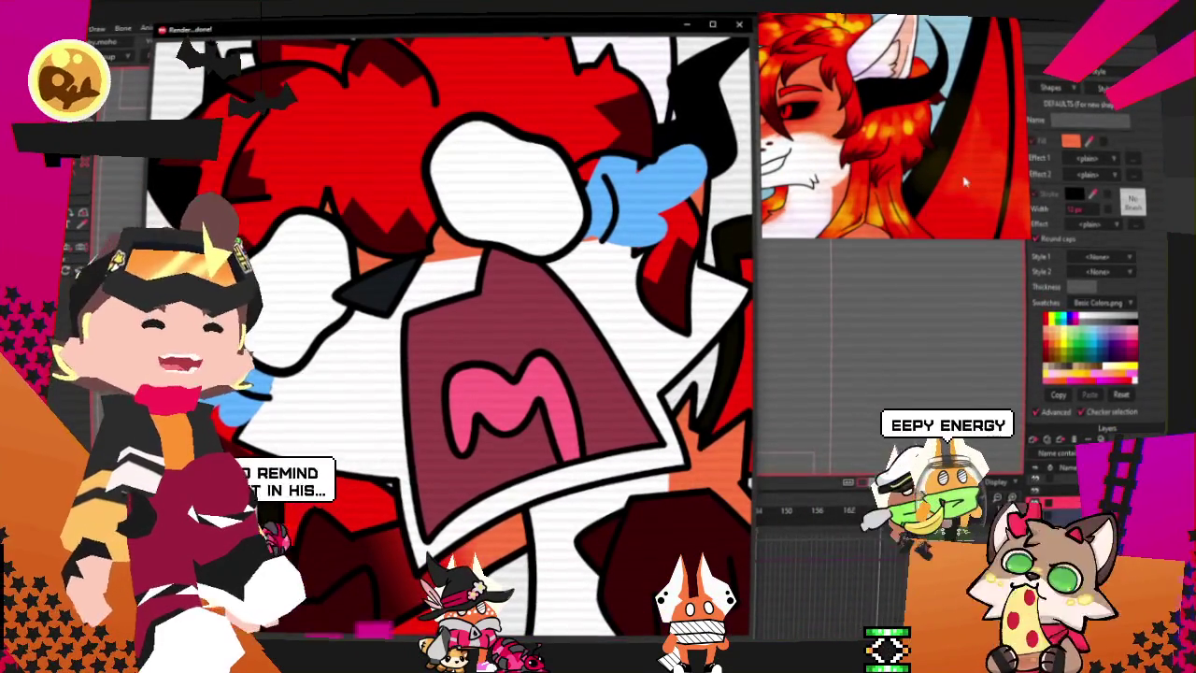
# Step: Move the character reference aside and close Moho's finished render preview
pyautogui.moveTo(862, 217); pyautogui.dragTo(900, 217)
pyautogui.click(738, 20)
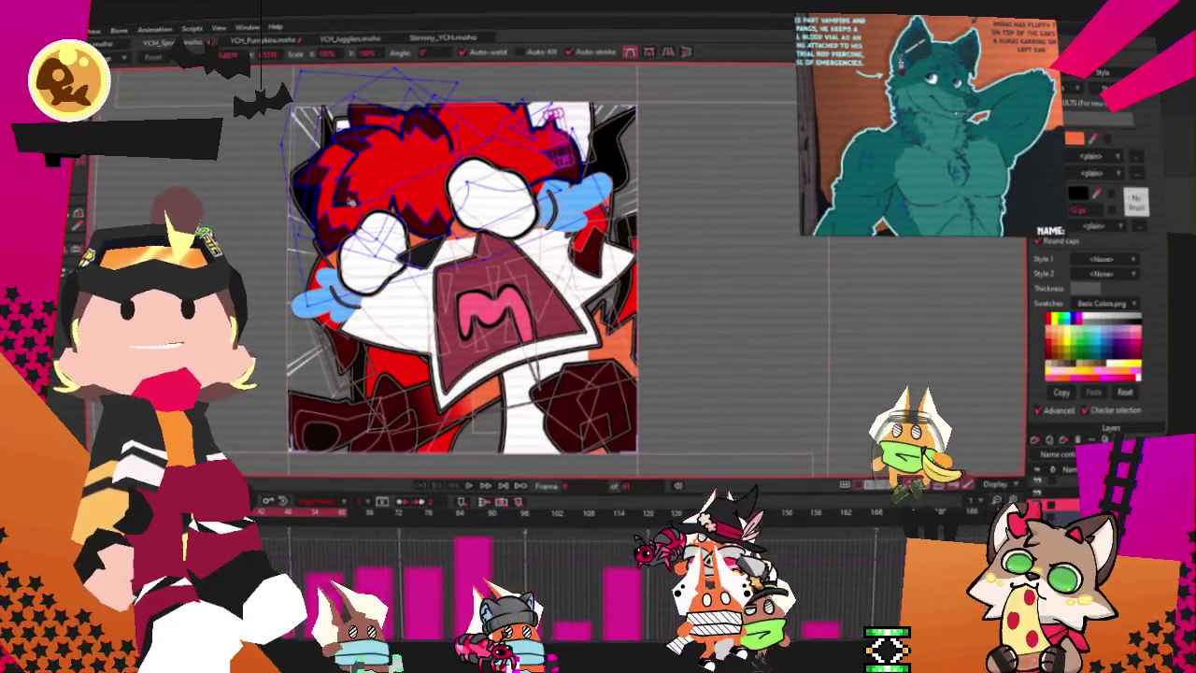
pyautogui.hotkey('alt', 'f')
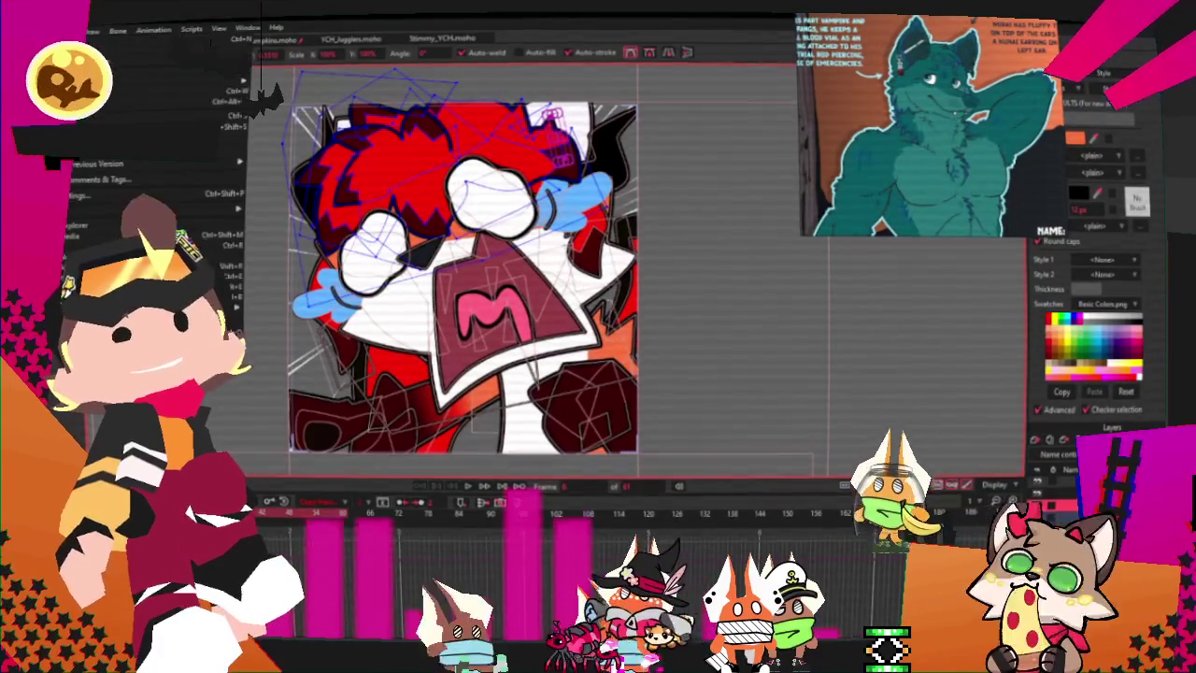
# Step: Fit the view, switch between the Emote Club banner and rainbow cat files, and clear the rainbow cat canvas
pyautogui.press('Escape')
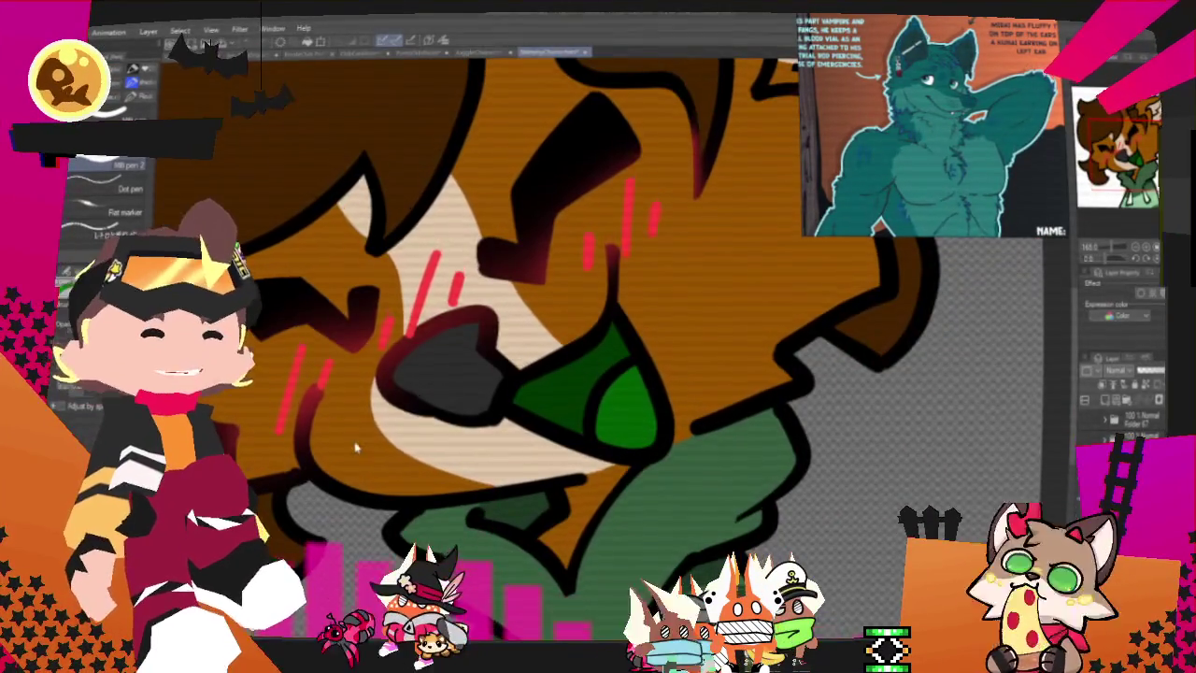
pyautogui.hotkey('ctrl', '0')
pyautogui.click(364, 54)
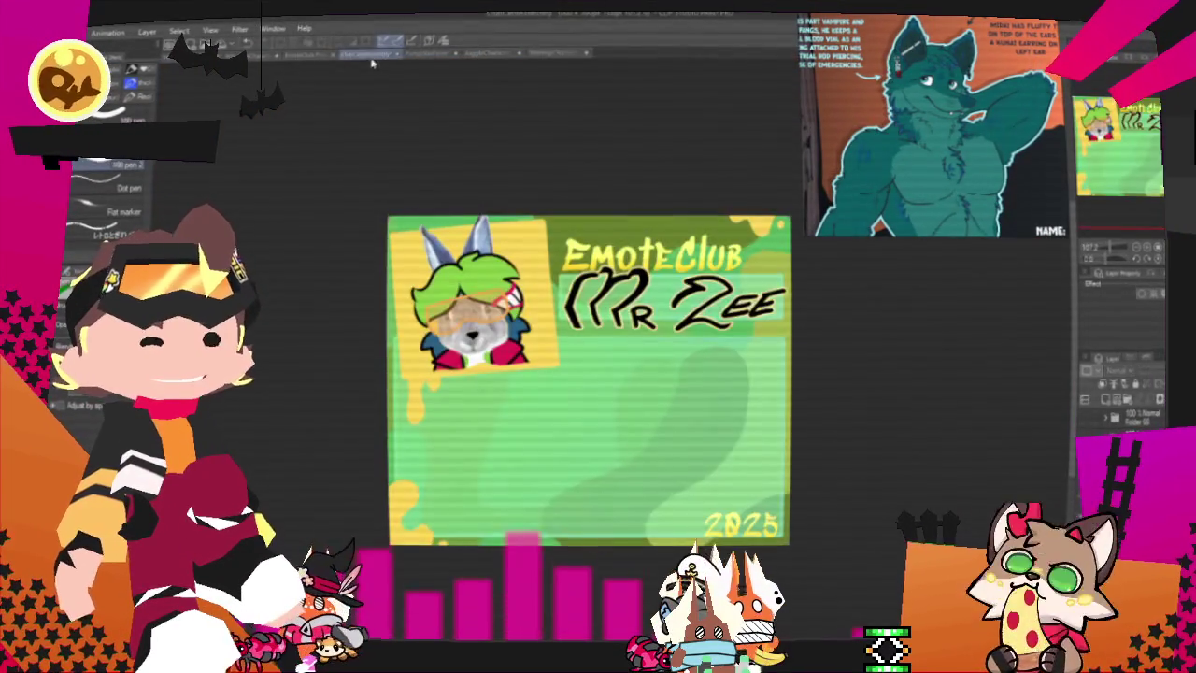
pyautogui.click(305, 56)
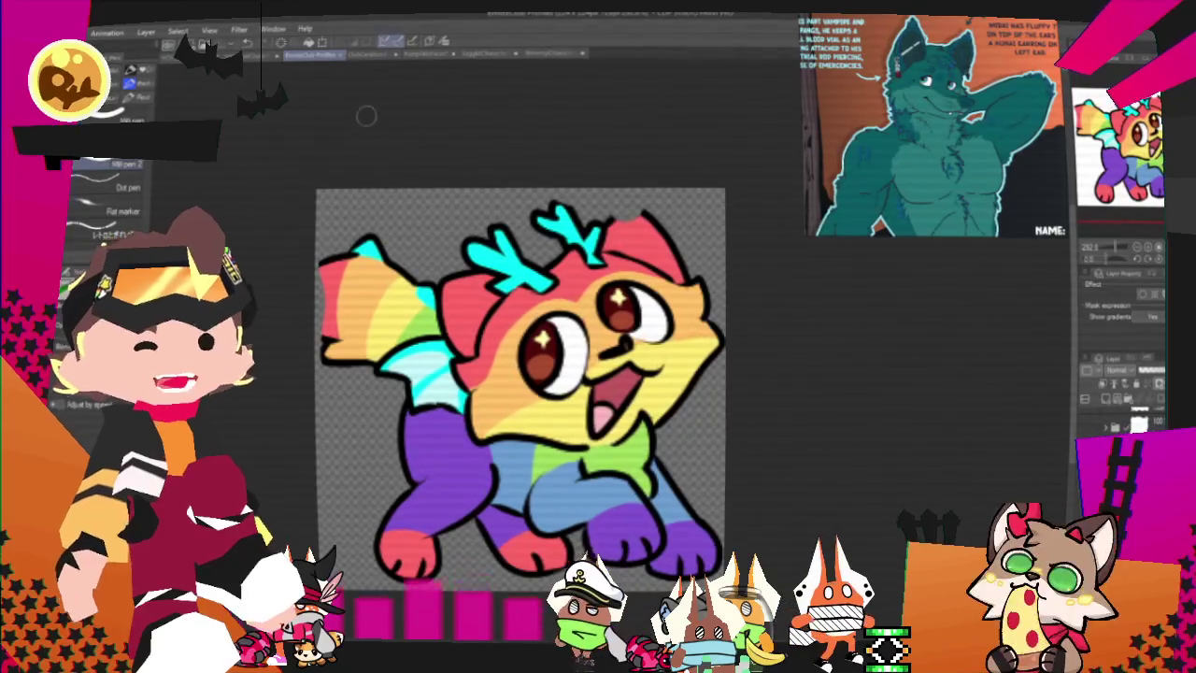
pyautogui.click(366, 56)
pyautogui.click(307, 57)
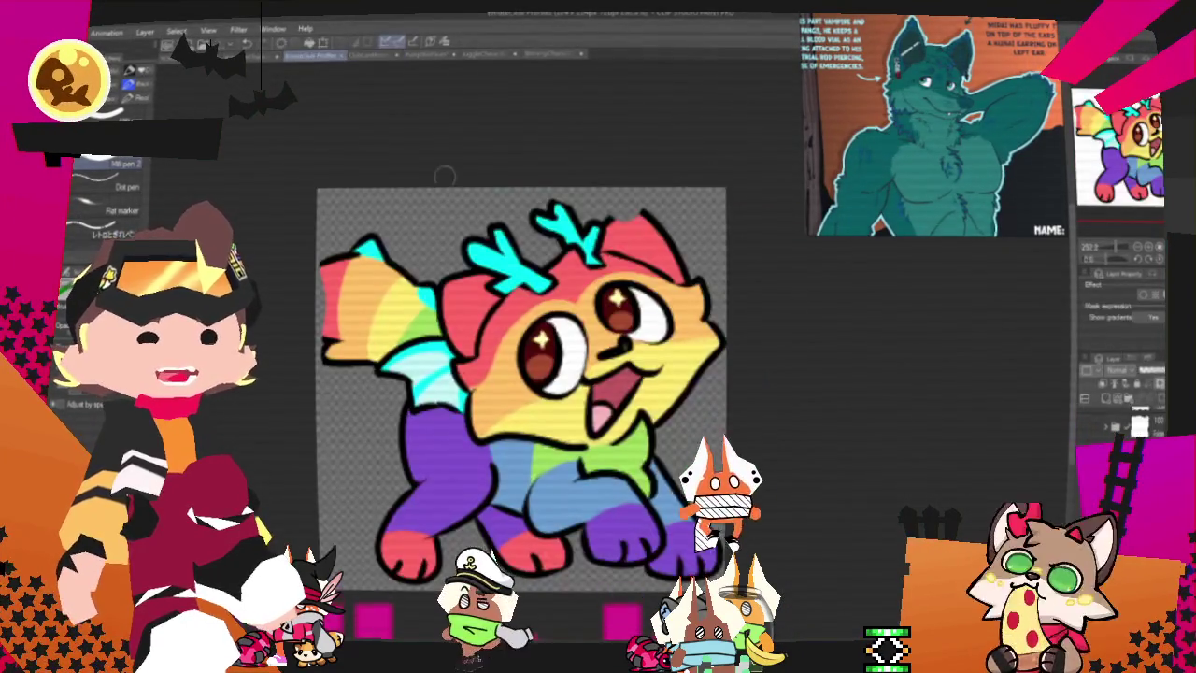
pyautogui.scroll(3, 553, 348)
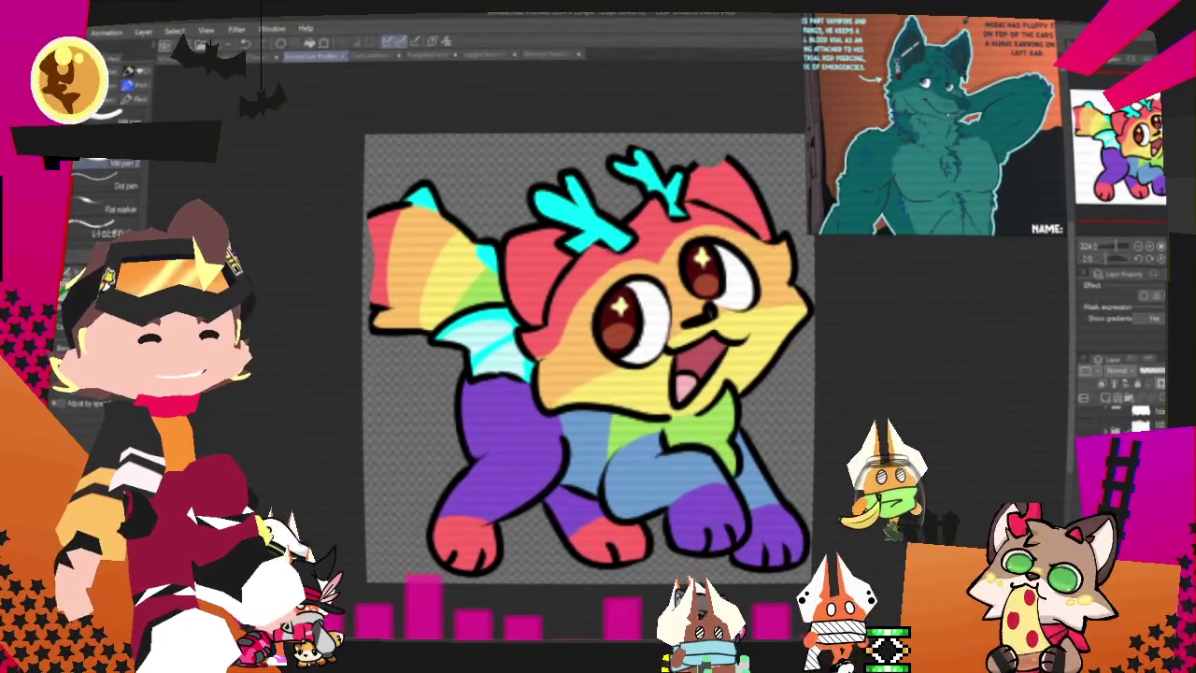
pyautogui.hotkey('ctrl', 'Tab')
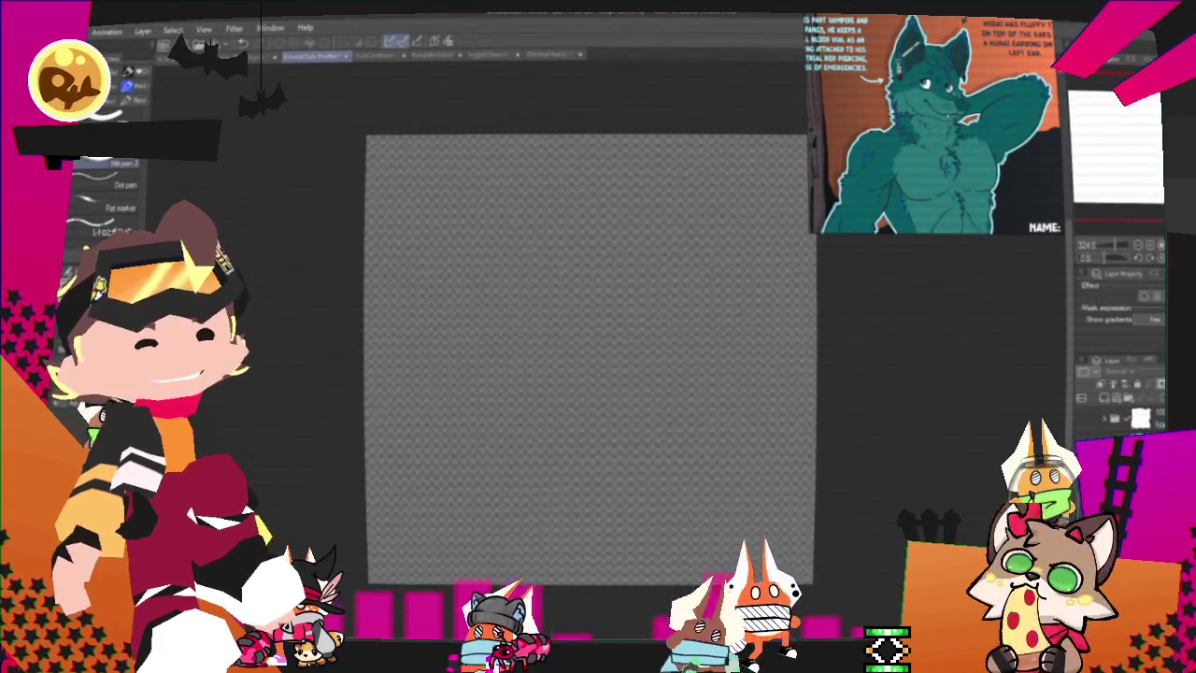
# Step: Fill the blank canvas with light grey and zoom to a comfortable drawing size
pyautogui.hotkey('ctrl', 'Tab')
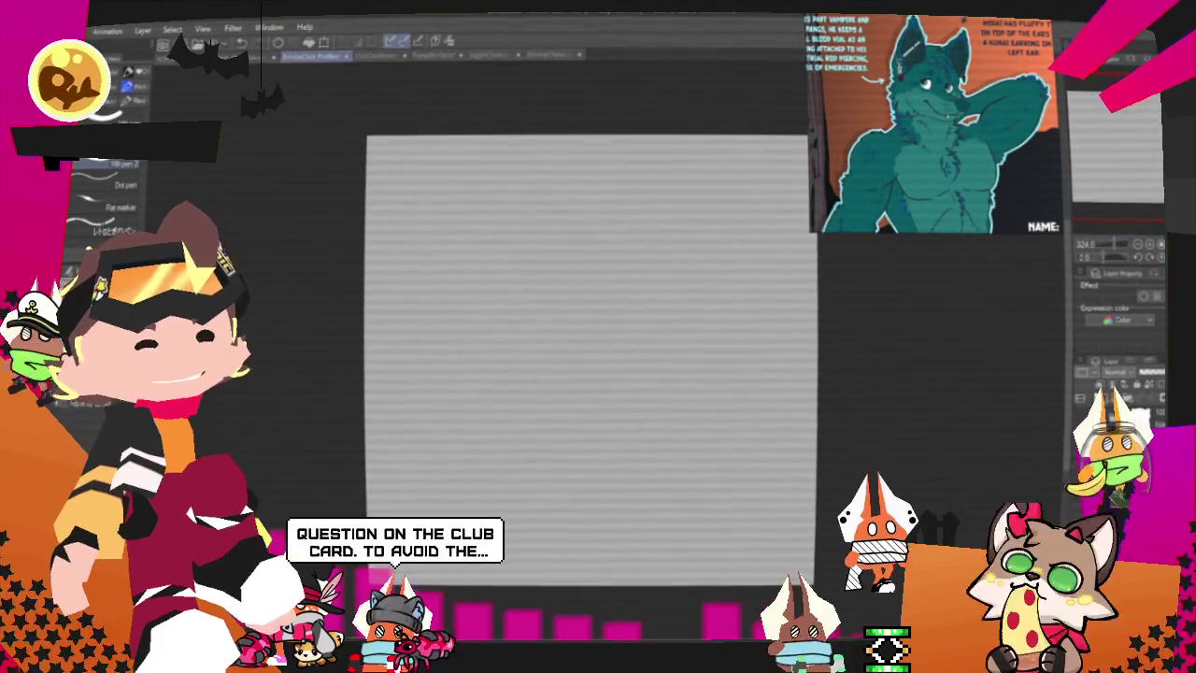
pyautogui.scroll(-2, 574, 232)
pyautogui.scroll(3, 641, 334)
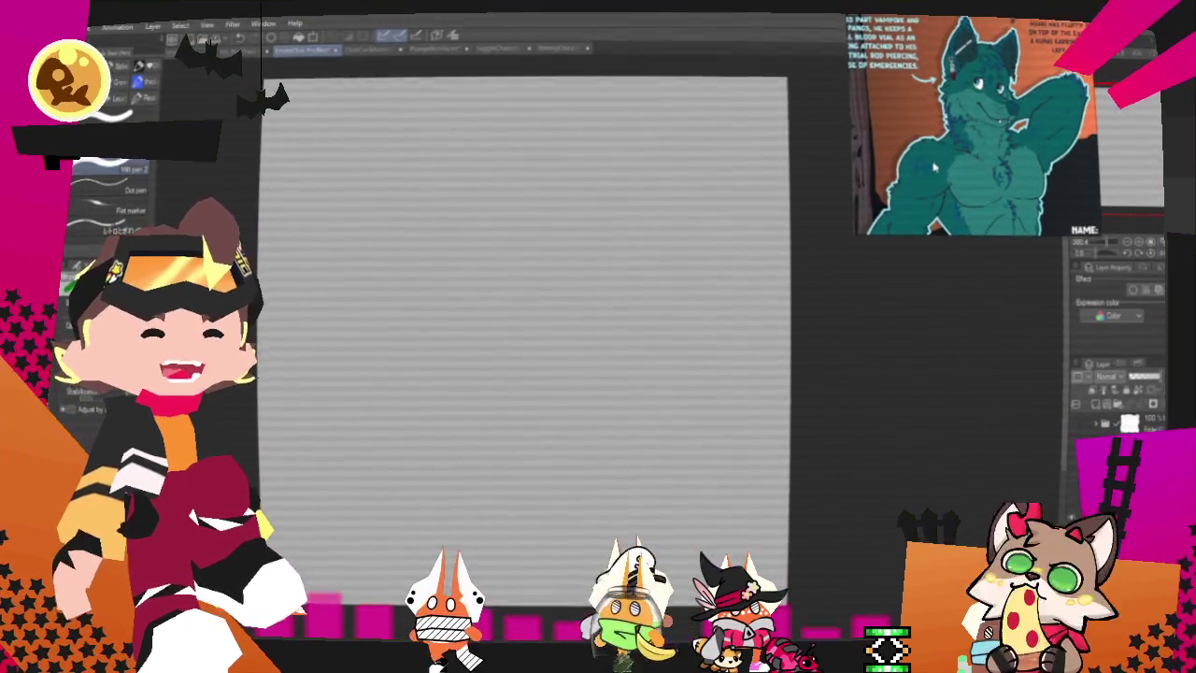
pyautogui.scroll(-2, 641, 272)
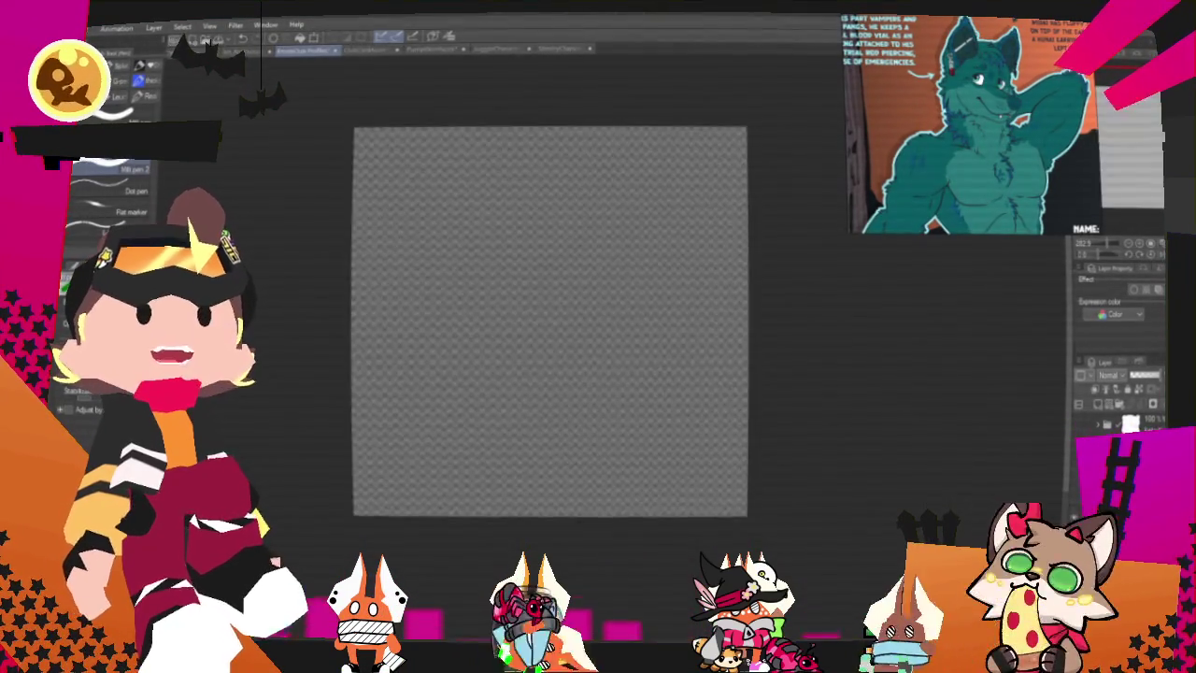
pyautogui.scroll(1, 777, 303)
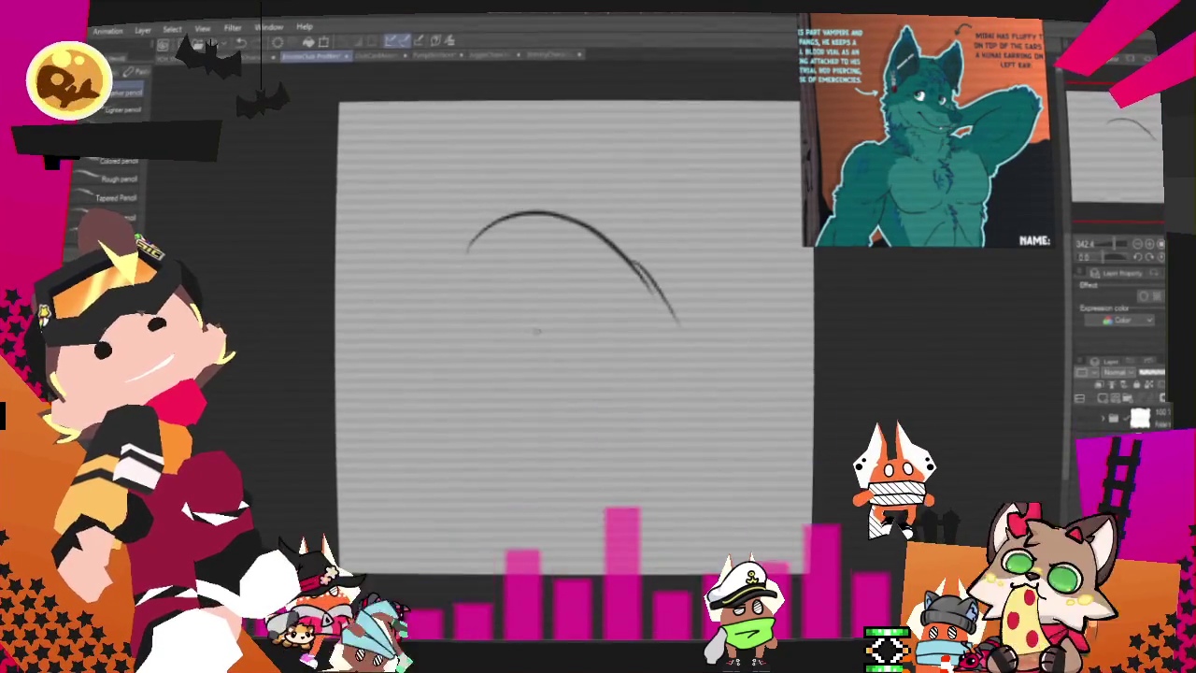
# Step: Sketch the head circle, left cheek fluff, almond eye with brow, snout and two fangs
pyautogui.moveTo(468, 241)
pyautogui.mouseDown()
pyautogui.moveTo(427, 393)
pyautogui.moveTo(488, 449)
pyautogui.moveTo(619, 460)
pyautogui.moveTo(682, 318)
pyautogui.mouseUp()
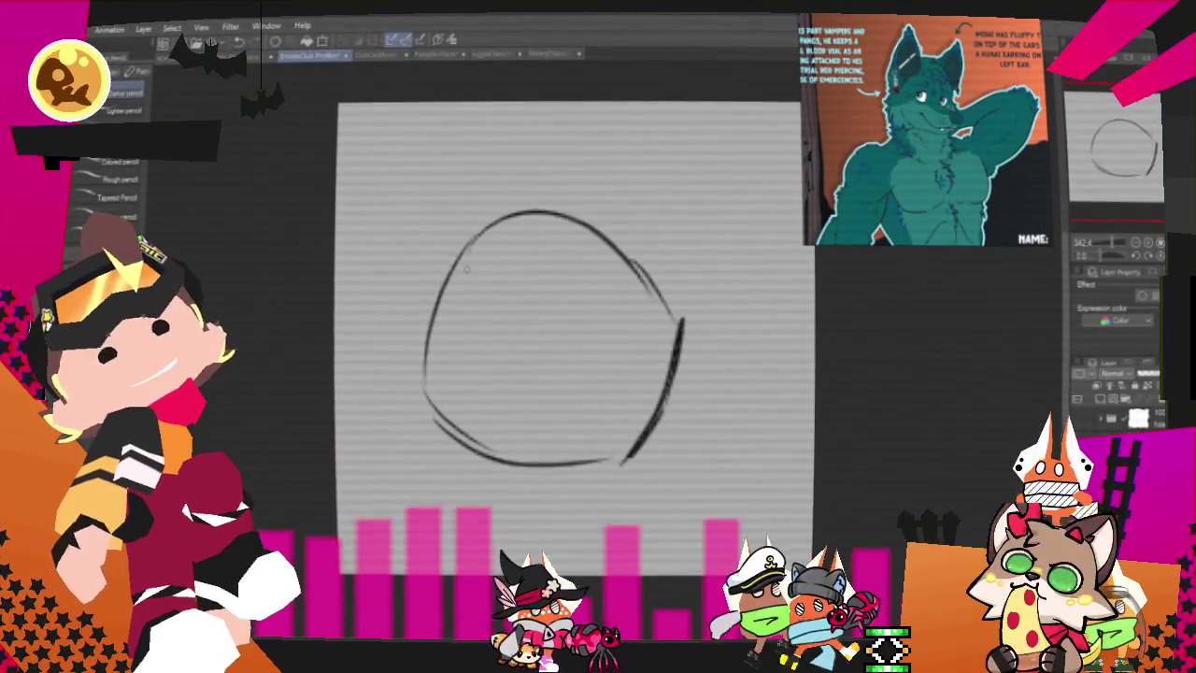
pyautogui.moveTo(460, 292); pyautogui.dragTo(399, 327)
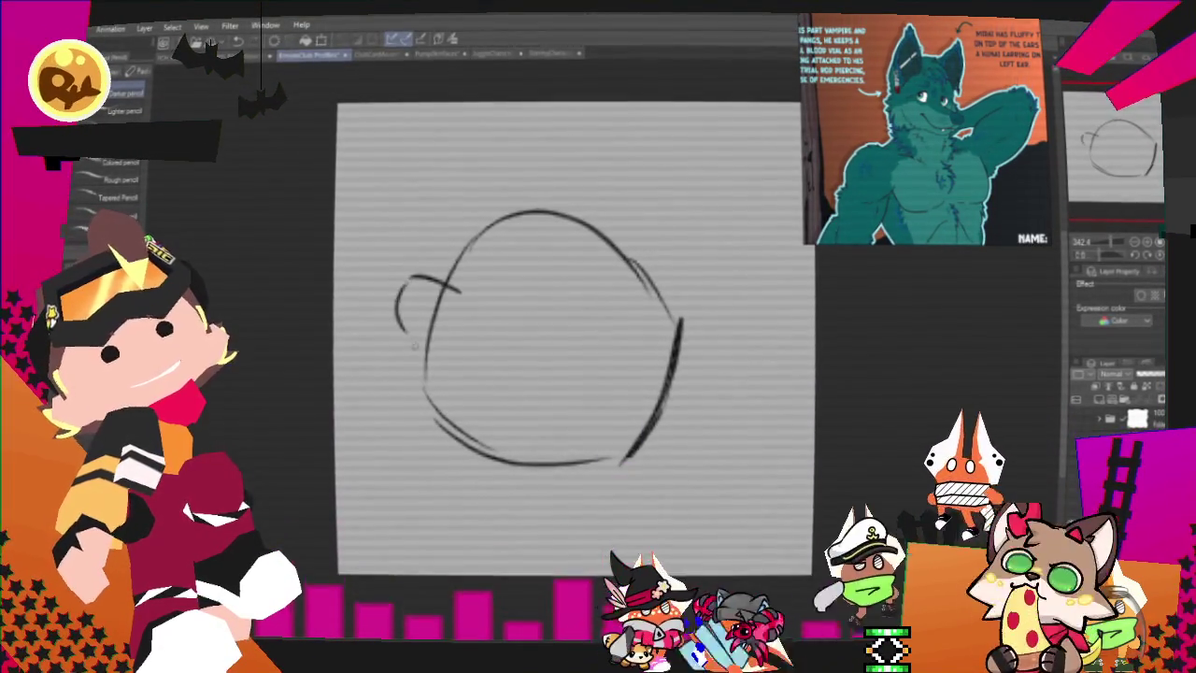
pyautogui.moveTo(402, 327); pyautogui.dragTo(411, 417)
pyautogui.moveTo(409, 430); pyautogui.dragTo(444, 439)
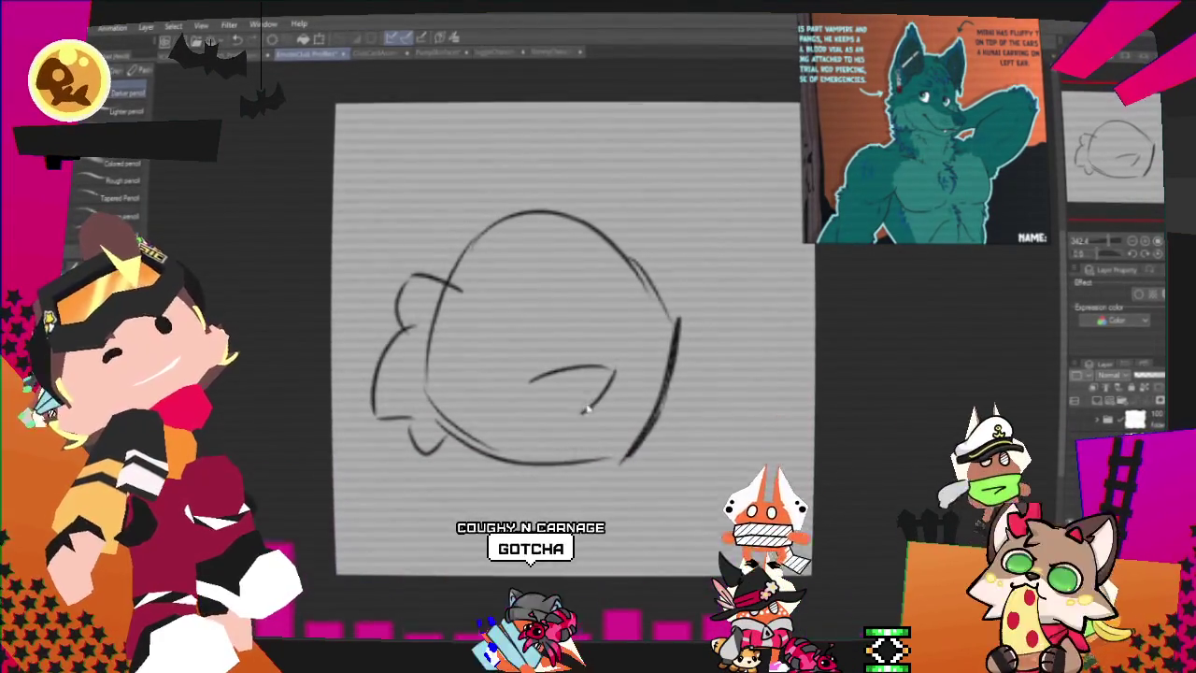
pyautogui.moveTo(532, 383); pyautogui.dragTo(615, 364)
pyautogui.moveTo(540, 385); pyautogui.dragTo(618, 366)
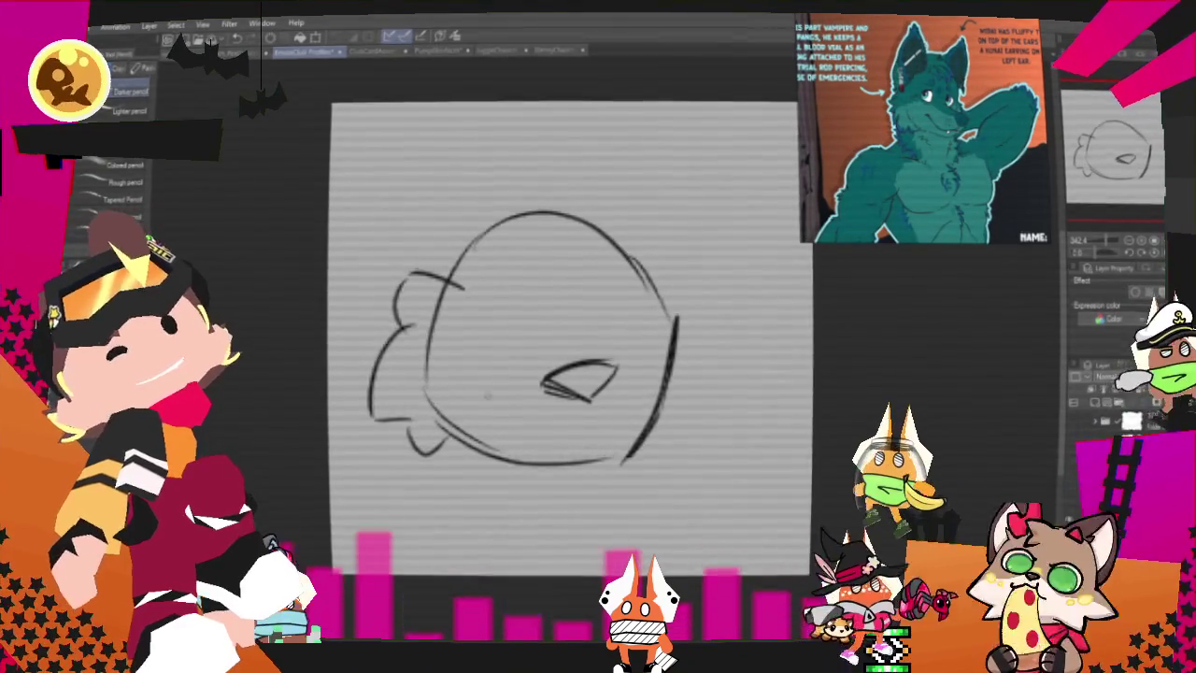
pyautogui.moveTo(474, 364); pyautogui.dragTo(540, 385)
pyautogui.hotkey('ctrl', 'z')
pyautogui.moveTo(484, 359)
pyautogui.mouseDown()
pyautogui.moveTo(542, 387)
pyautogui.moveTo(587, 432)
pyautogui.mouseUp()
pyautogui.moveTo(465, 397); pyautogui.dragTo(575, 434)
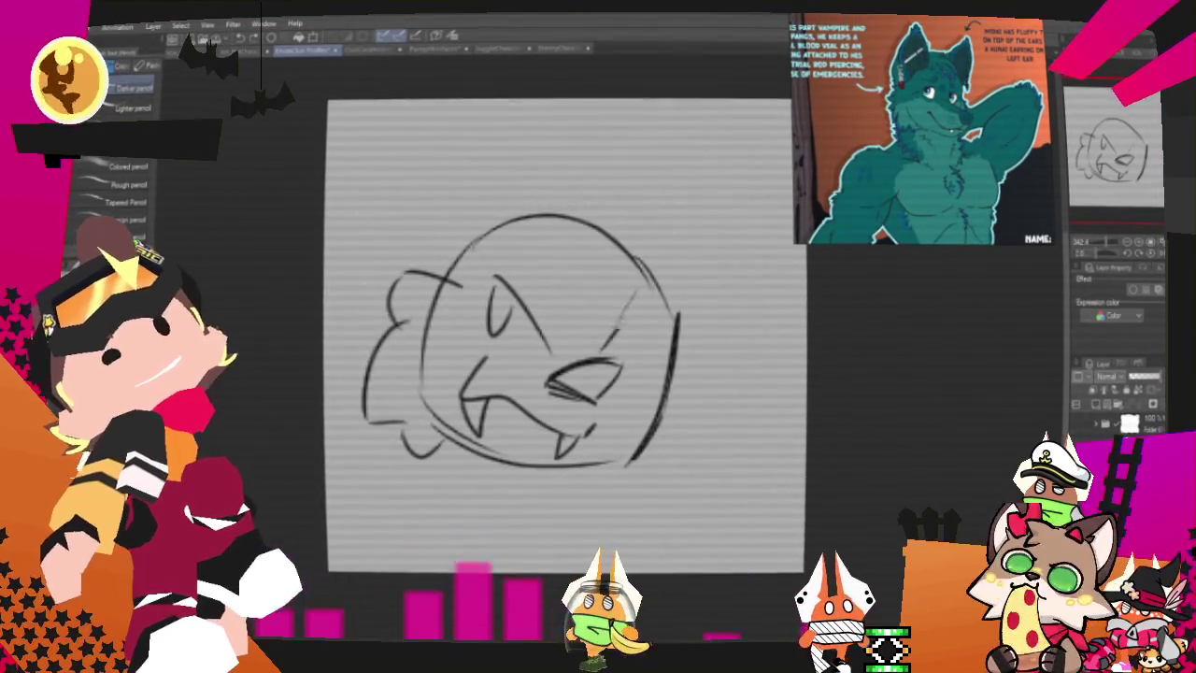
pyautogui.moveTo(646, 277)
pyautogui.mouseDown()
pyautogui.moveTo(607, 349)
pyautogui.moveTo(620, 359)
pyautogui.mouseUp()
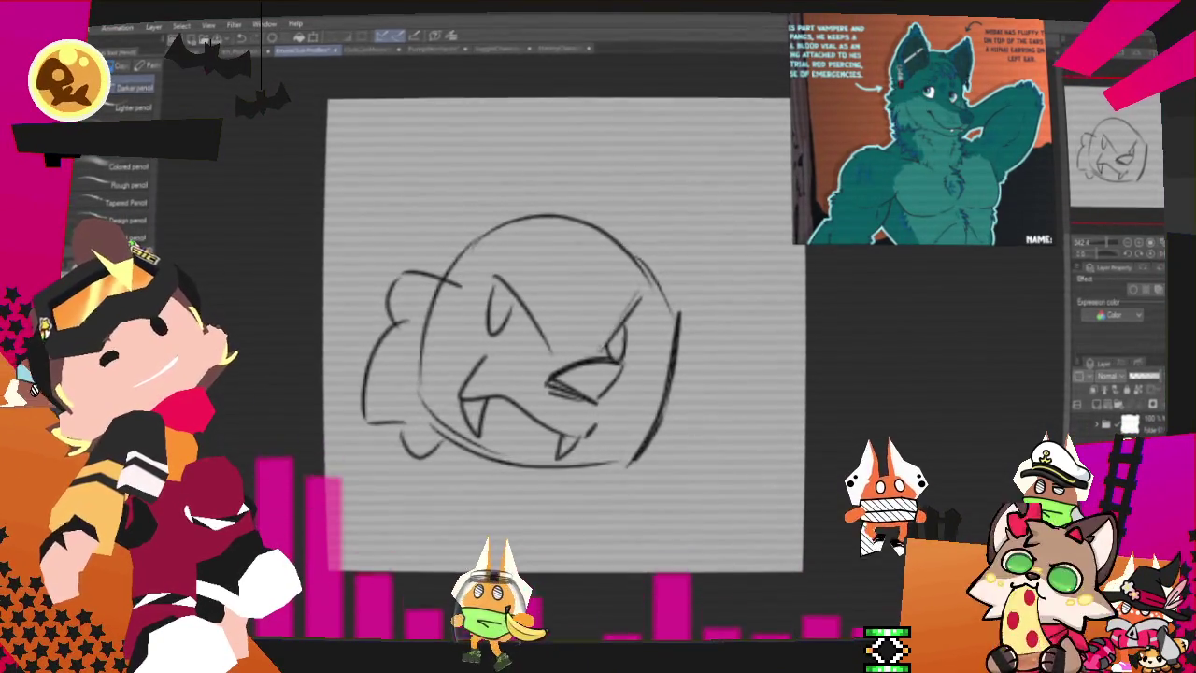
# Step: Sketch both pointed ears, a hair tuft between them, a face oval and a right-cheek fur zigzag
pyautogui.moveTo(402, 134); pyautogui.dragTo(521, 206)
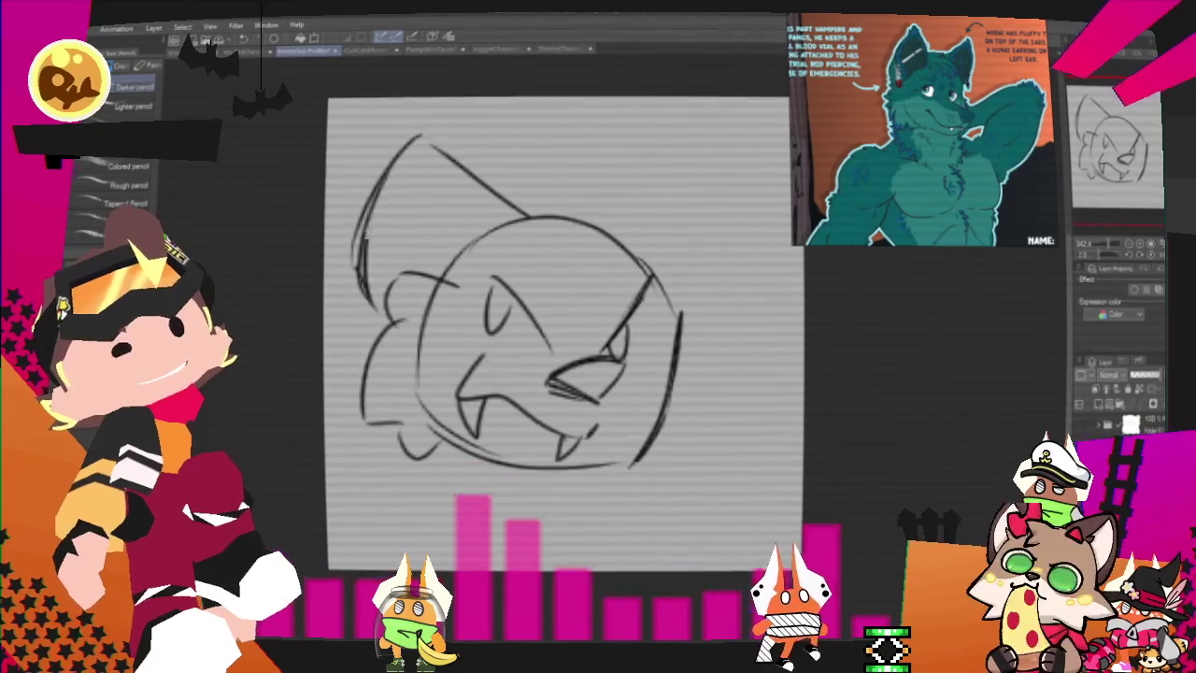
pyautogui.moveTo(416, 129); pyautogui.dragTo(363, 250)
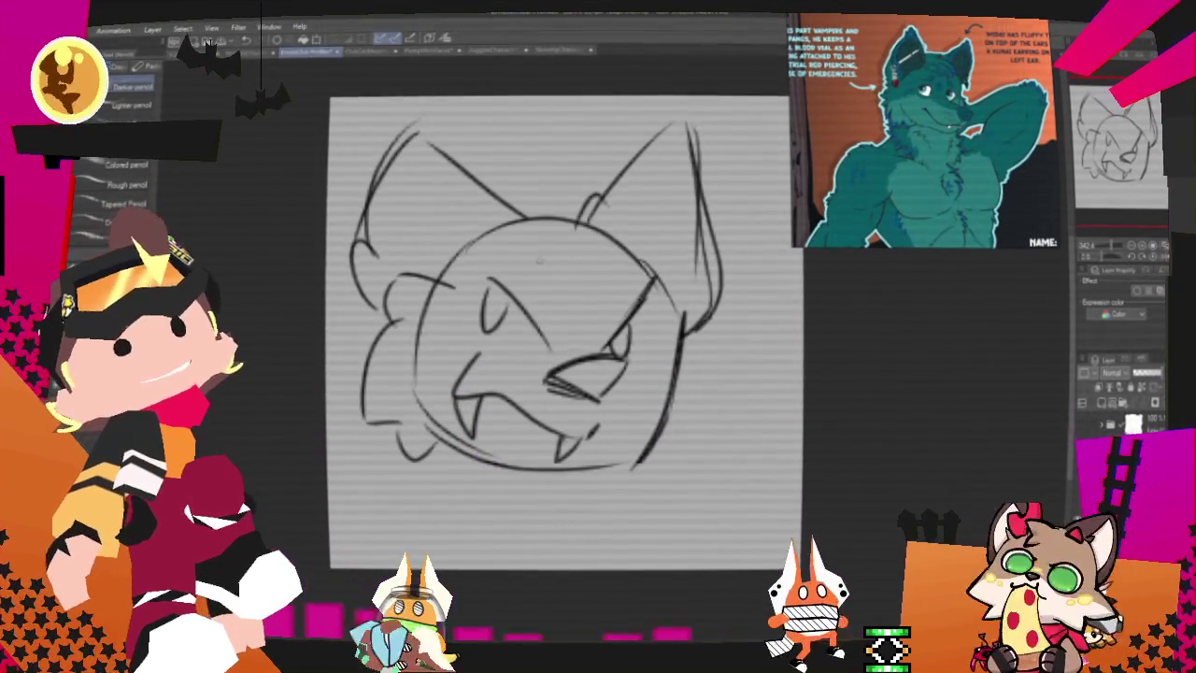
pyautogui.moveTo(500, 220); pyautogui.dragTo(584, 160)
pyautogui.moveTo(577, 221); pyautogui.dragTo(598, 192)
pyautogui.moveTo(485, 223)
pyautogui.mouseDown()
pyautogui.moveTo(607, 180)
pyautogui.moveTo(680, 245)
pyautogui.mouseUp()
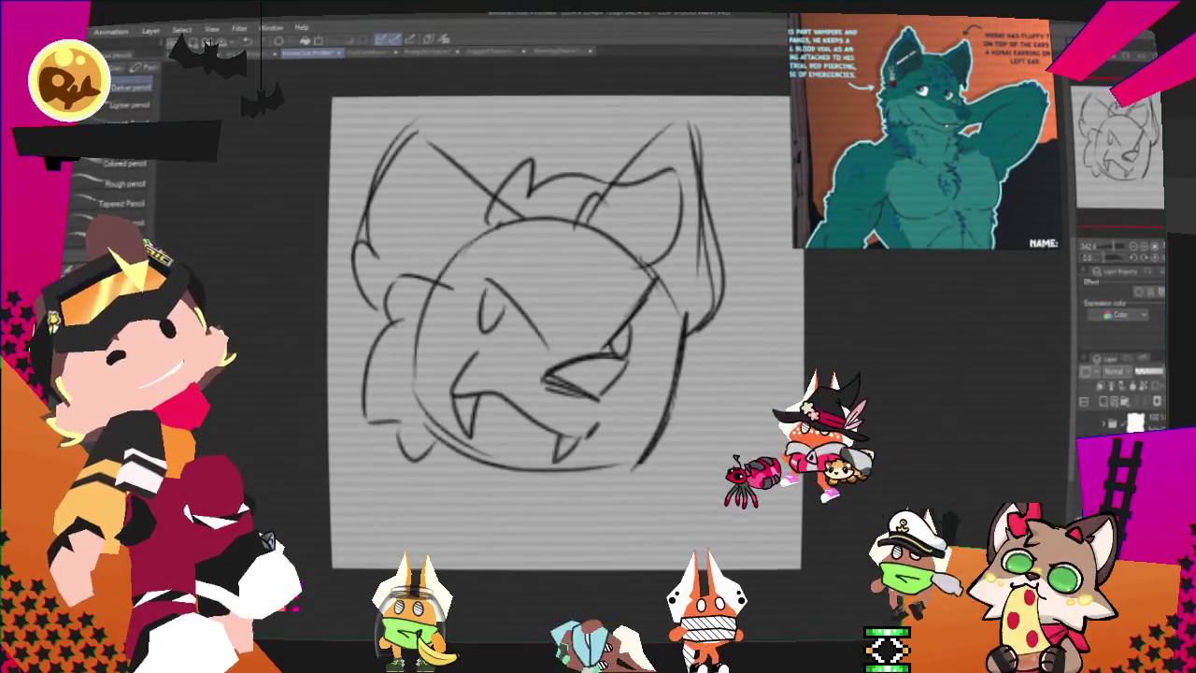
pyautogui.moveTo(523, 253); pyautogui.dragTo(654, 280)
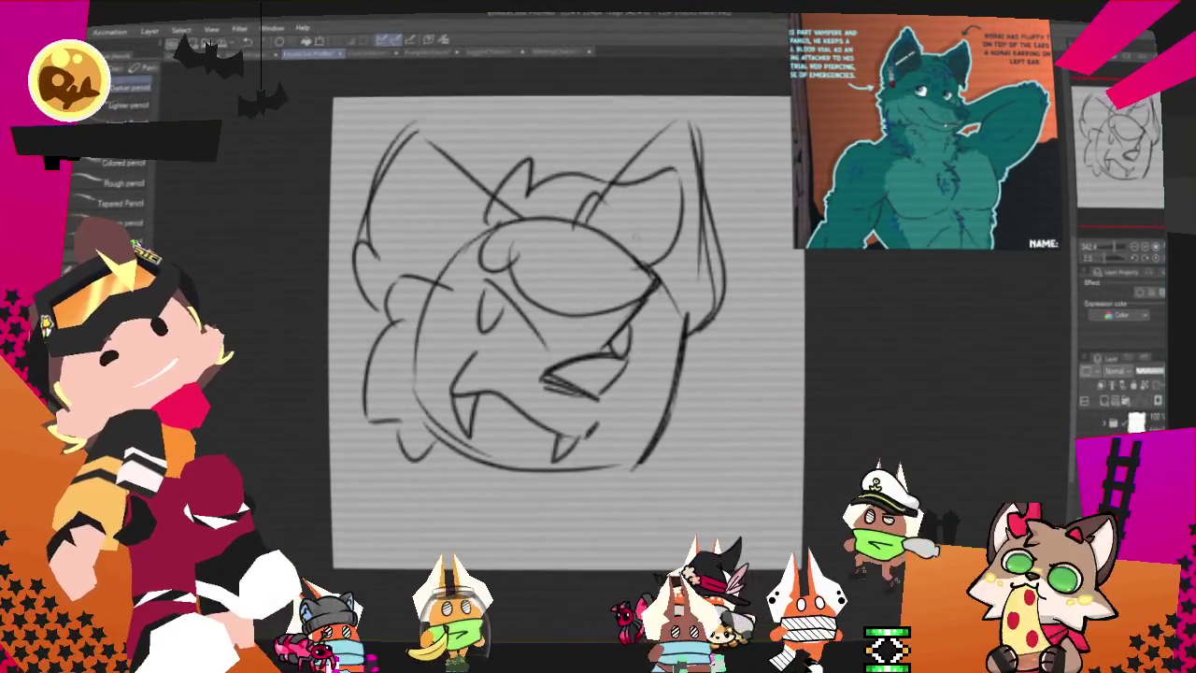
pyautogui.moveTo(690, 322)
pyautogui.mouseDown()
pyautogui.moveTo(715, 458)
pyautogui.moveTo(667, 463)
pyautogui.moveTo(705, 474)
pyautogui.mouseUp()
# Step: Rotate the head sketch about 12° clockwise and add strokes along its left edge
pyautogui.hotkey('ctrl', 't')
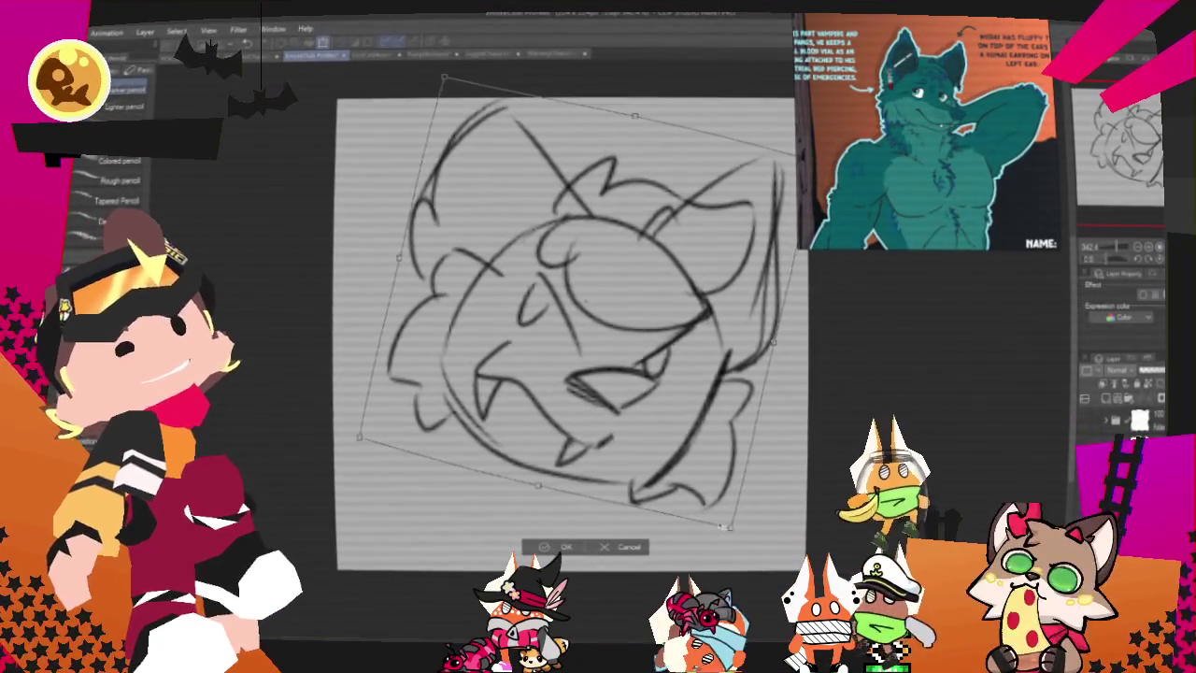
pyautogui.press('Return')
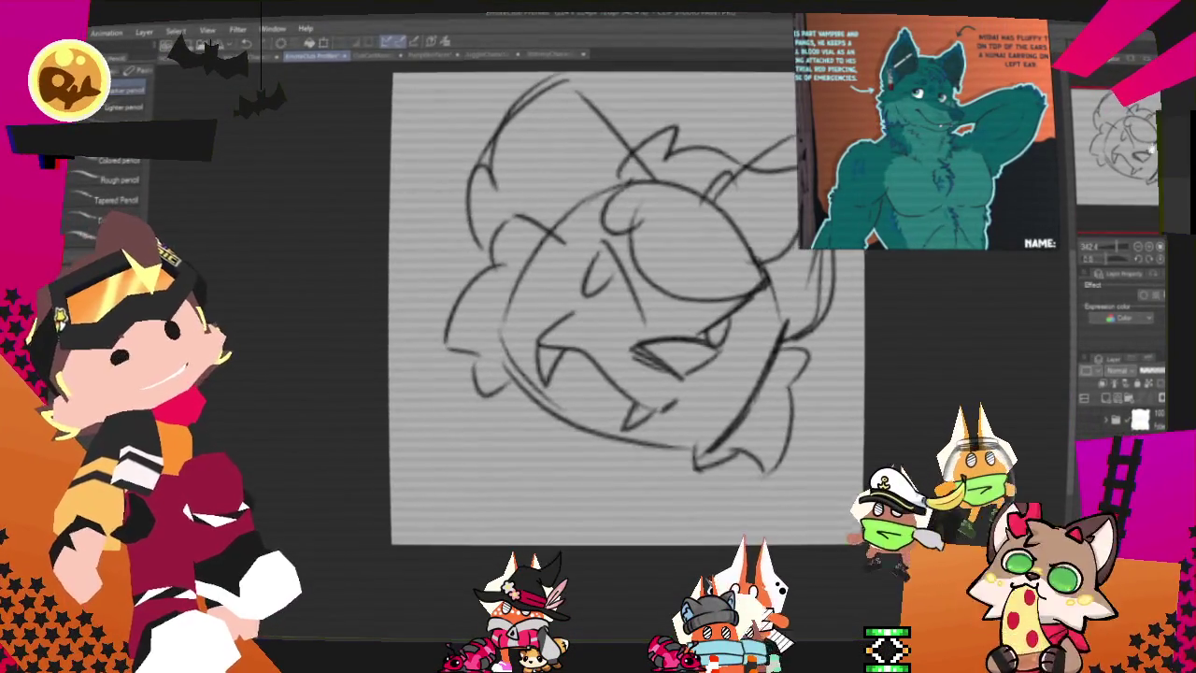
pyautogui.moveTo(486, 230)
pyautogui.mouseDown()
pyautogui.moveTo(417, 297)
pyautogui.moveTo(493, 245)
pyautogui.mouseUp()
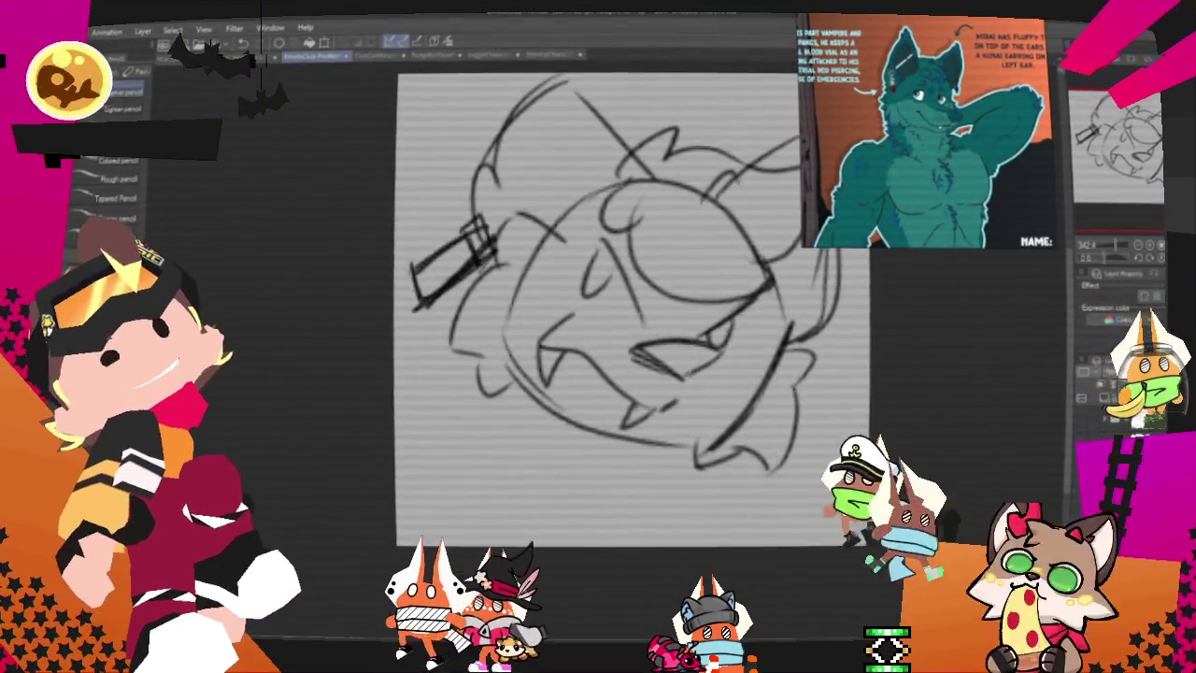
# Step: Sketch small earring circles on the ears and body lines at the lower left
pyautogui.moveTo(598, 110); pyautogui.dragTo(600, 112)
pyautogui.moveTo(501, 163); pyautogui.dragTo(503, 165)
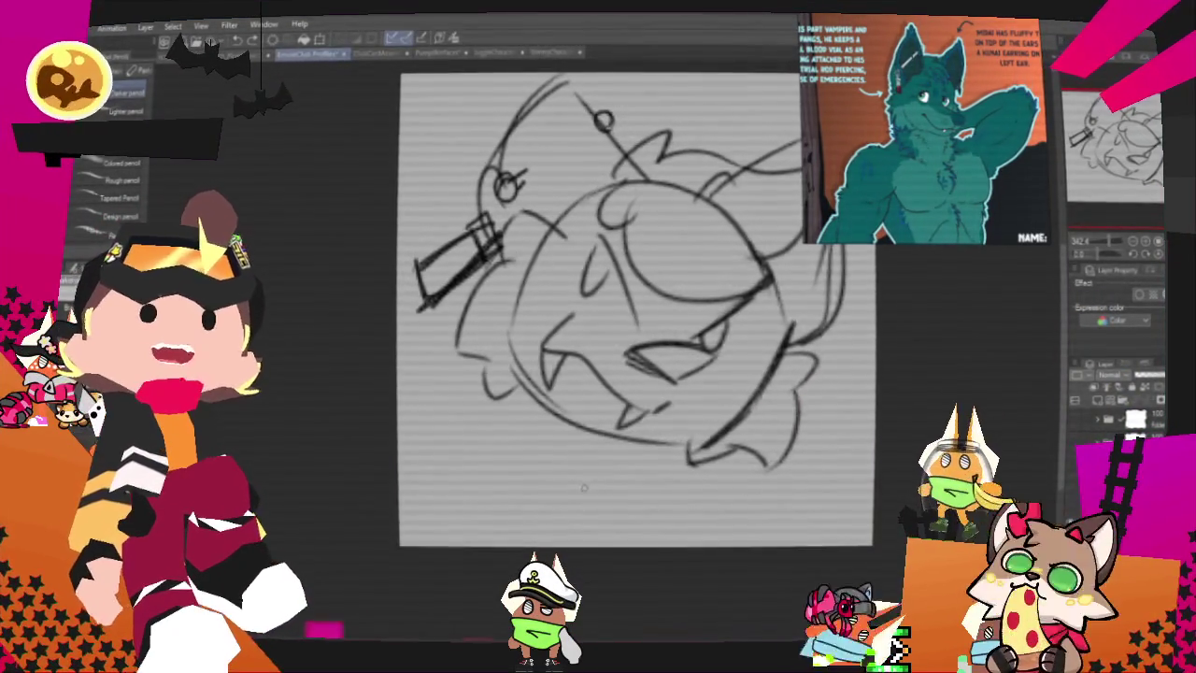
pyautogui.moveTo(635, 308); pyautogui.dragTo(591, 299)
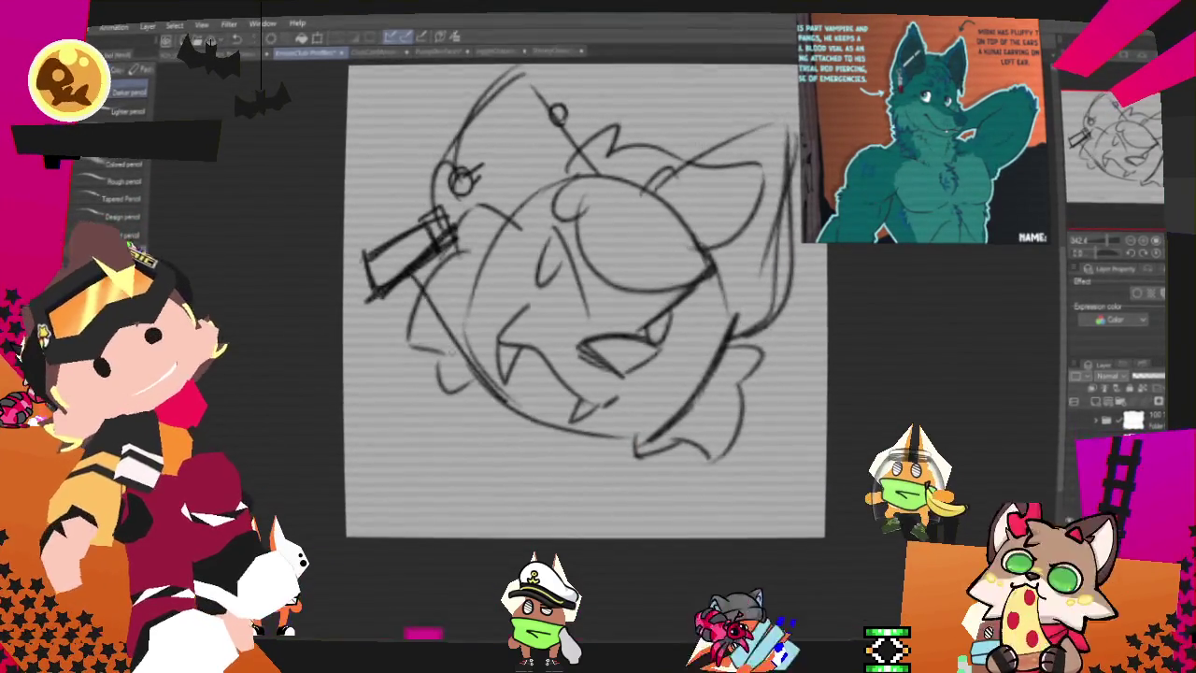
pyautogui.moveTo(446, 273); pyautogui.dragTo(504, 432)
pyautogui.moveTo(416, 355)
pyautogui.mouseDown()
pyautogui.moveTo(404, 432)
pyautogui.moveTo(509, 481)
pyautogui.mouseUp()
# Step: Sketch rough shoulder curves along the bottom and darken the line along the face's left side
pyautogui.moveTo(645, 505); pyautogui.dragTo(777, 456)
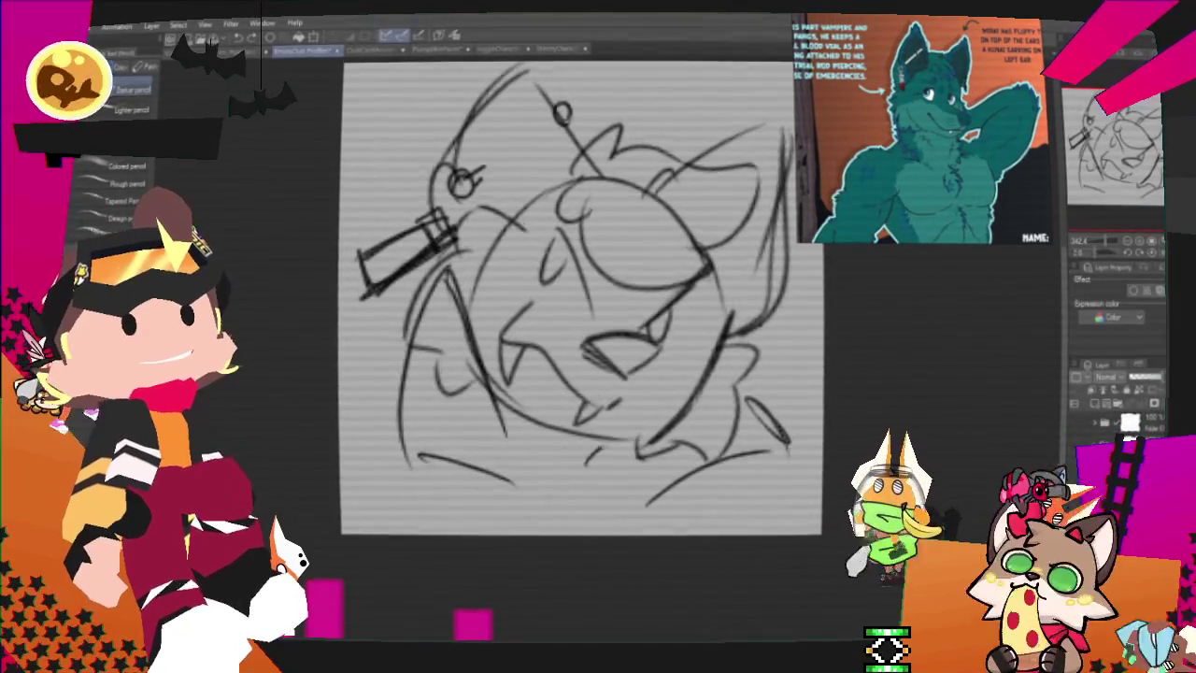
pyautogui.moveTo(584, 463); pyautogui.dragTo(654, 439)
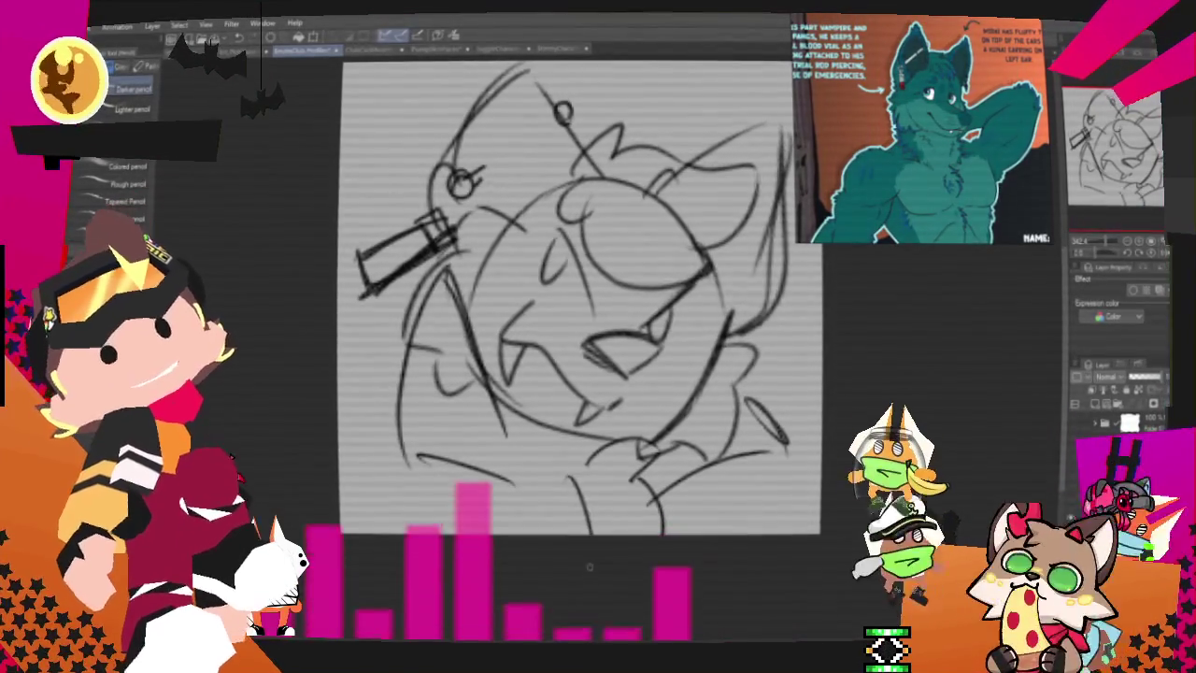
pyautogui.moveTo(493, 432); pyautogui.dragTo(436, 528)
pyautogui.moveTo(539, 422); pyautogui.dragTo(545, 482)
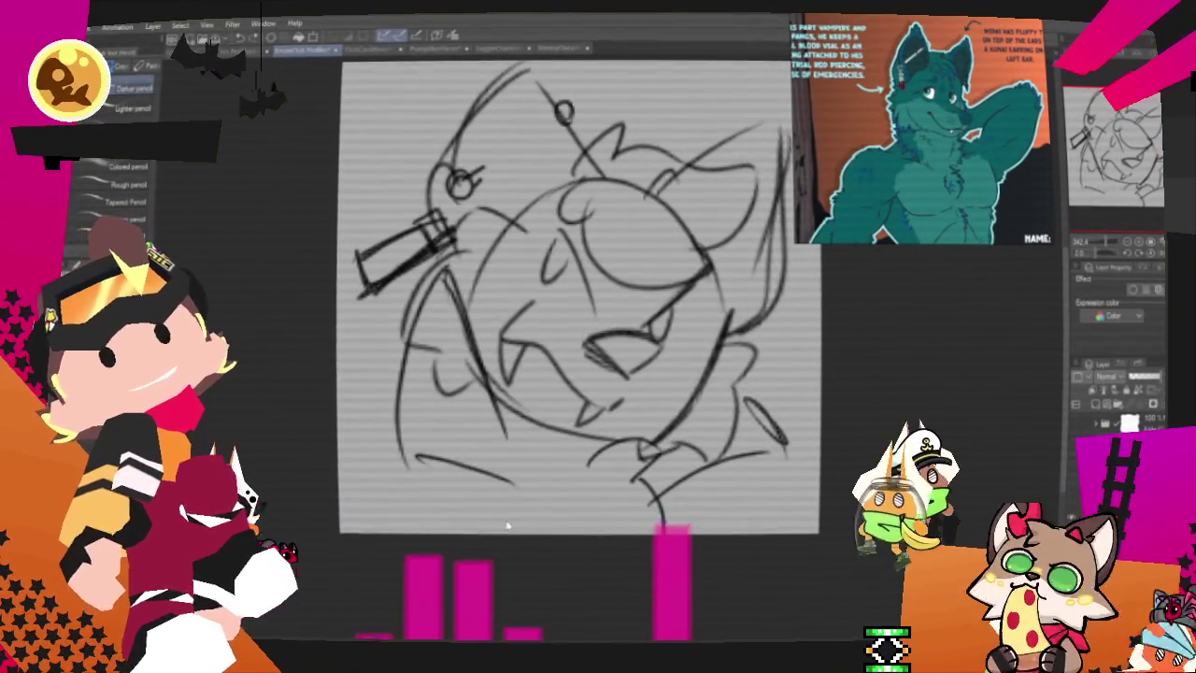
pyautogui.moveTo(603, 453); pyautogui.dragTo(638, 504)
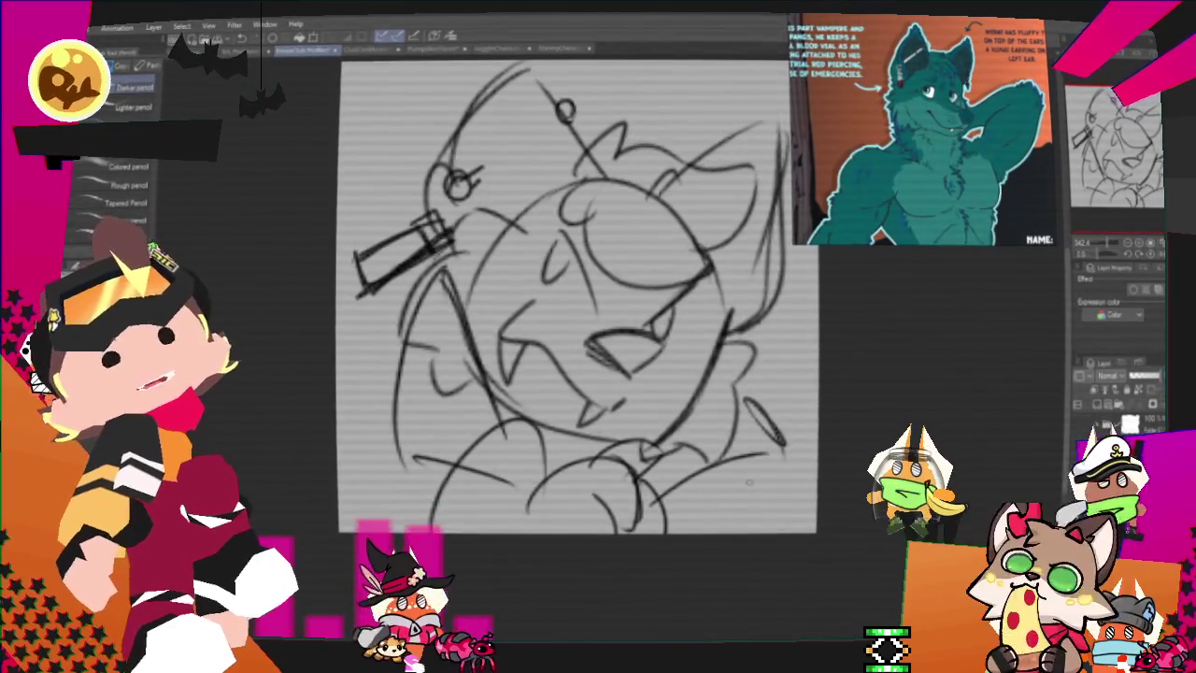
pyautogui.moveTo(748, 472); pyautogui.dragTo(780, 509)
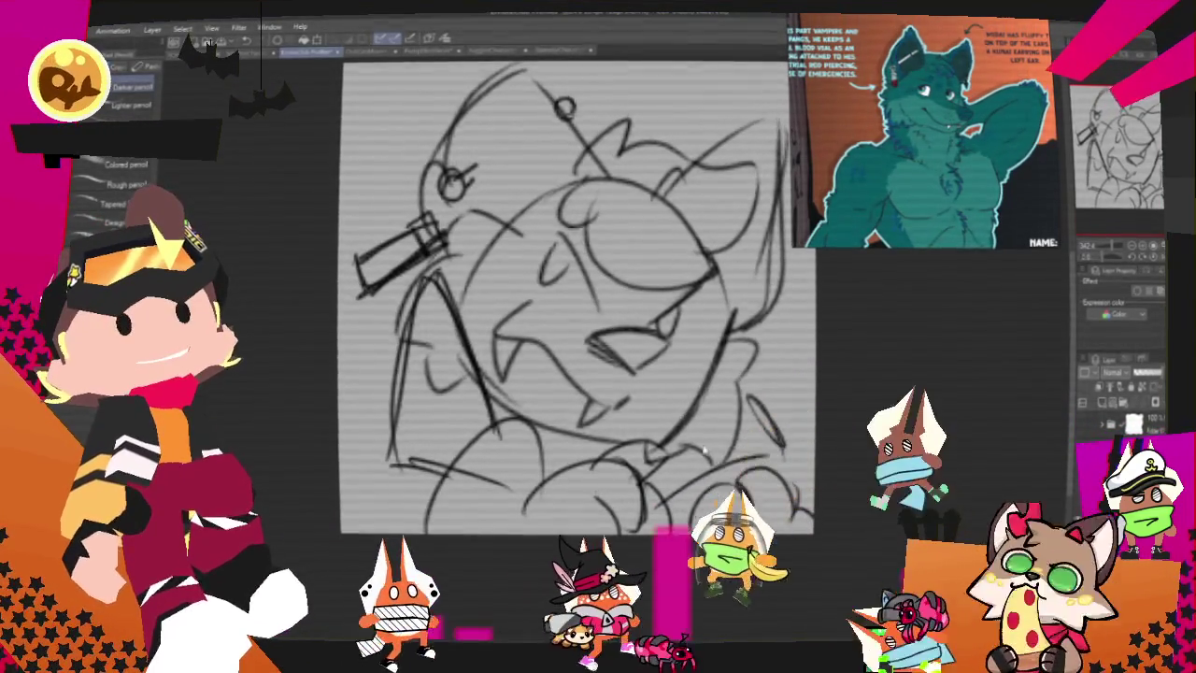
pyautogui.moveTo(746, 488); pyautogui.dragTo(749, 524)
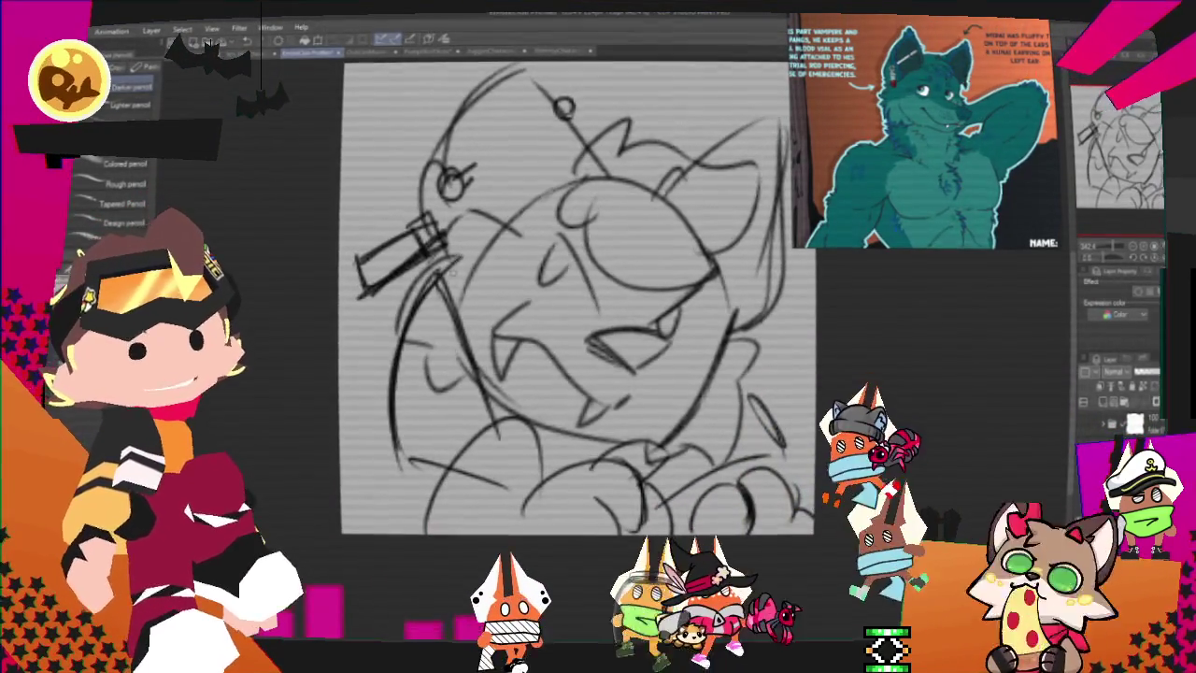
pyautogui.moveTo(456, 313); pyautogui.dragTo(487, 413)
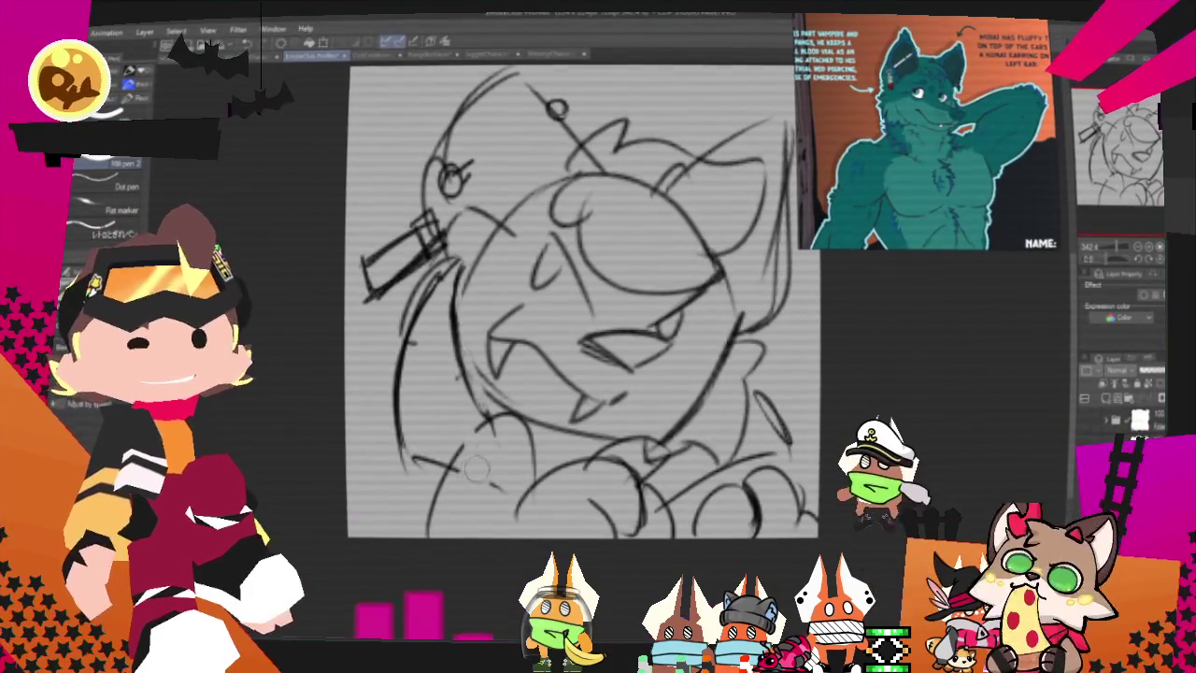
pyautogui.moveTo(477, 472); pyautogui.dragTo(414, 500)
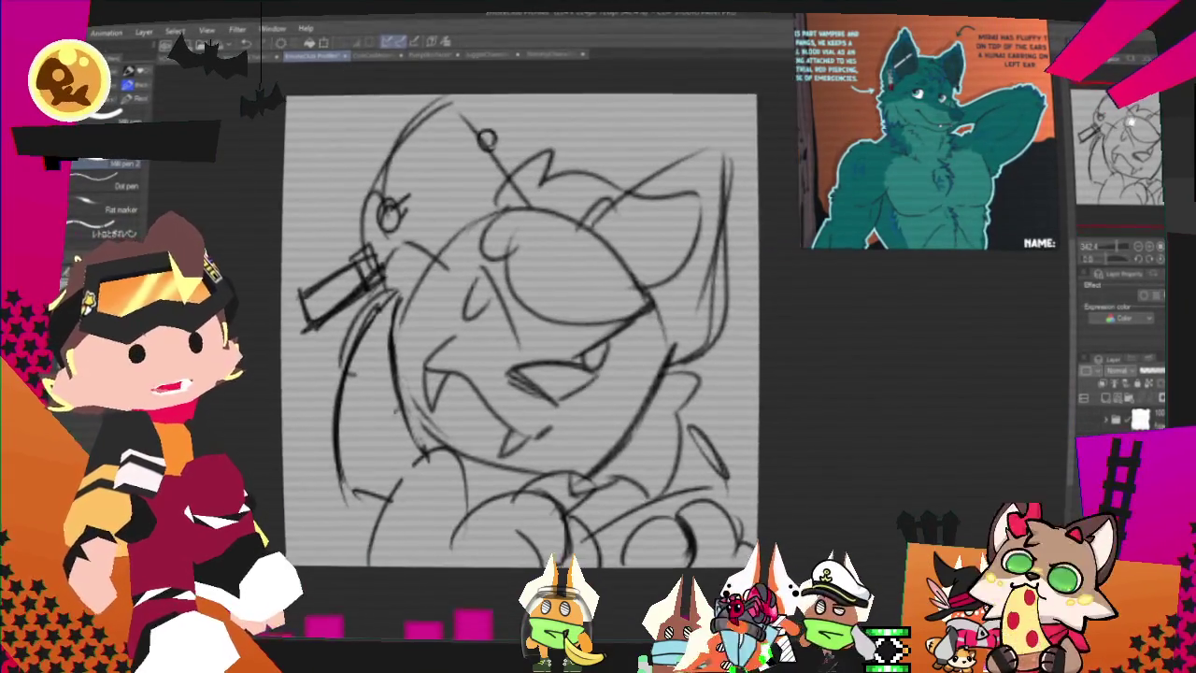
# Step: Scale and reposition the whole rough wolf sketch on the emote canvas
pyautogui.hotkey('ctrl', 't')
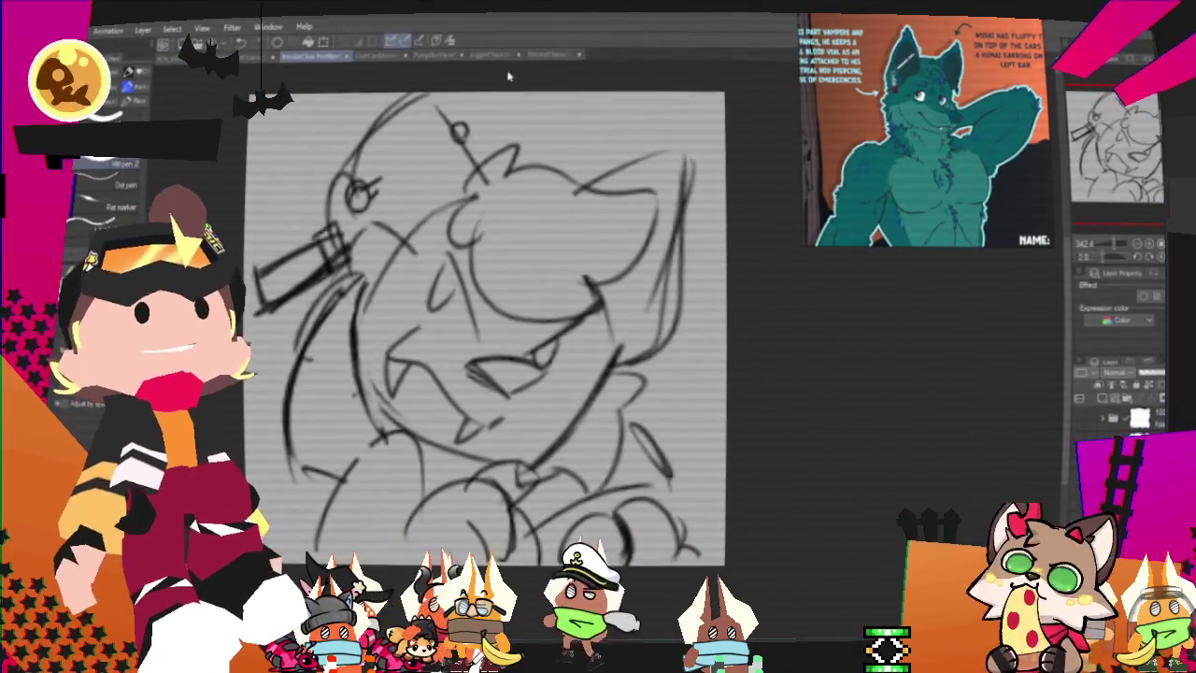
pyautogui.scroll(-3, 426, 318)
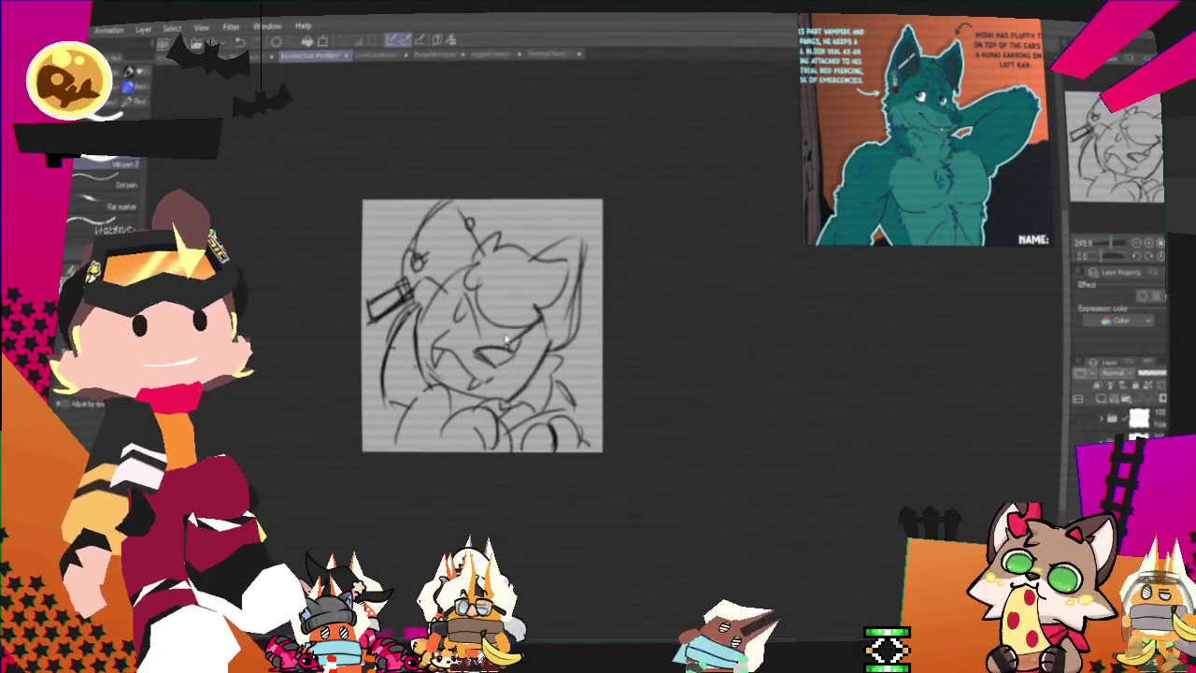
# Step: Enable Layer color on the sketch layer so its lines display in blue
pyautogui.scroll(1, 426, 317)
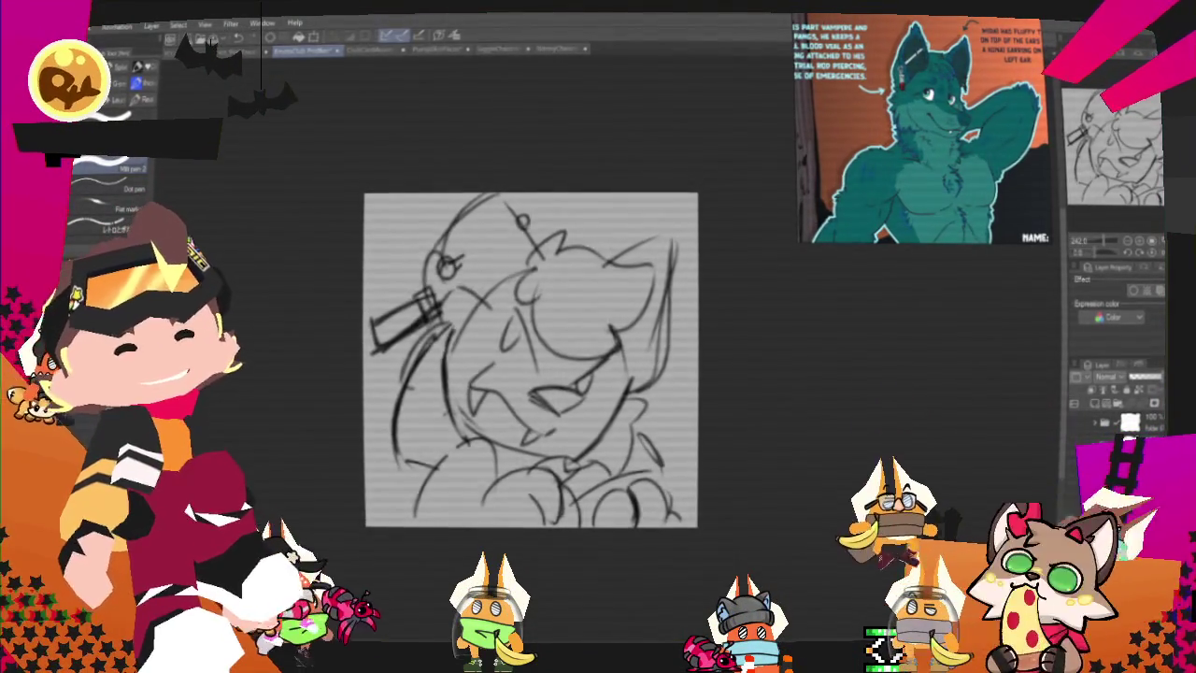
pyautogui.click(1095, 405)
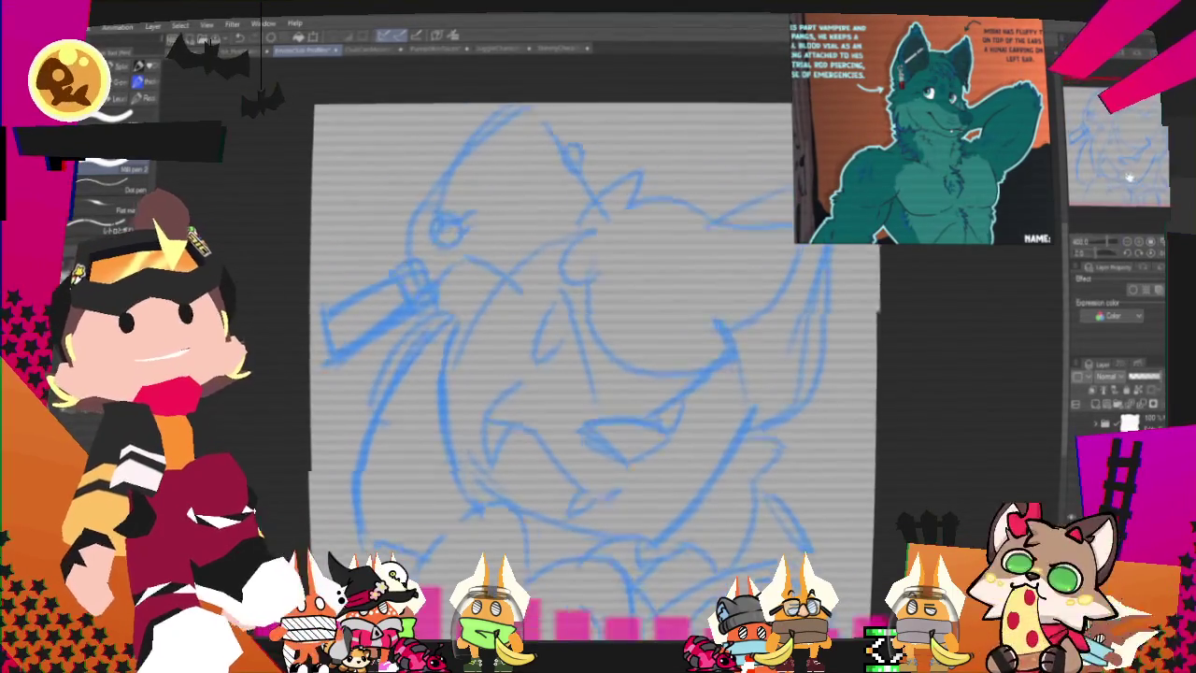
# Step: Zoom out, pick an inking pen, and ink the triangular nose outline in black
pyautogui.hotkey('ctrl', '-')
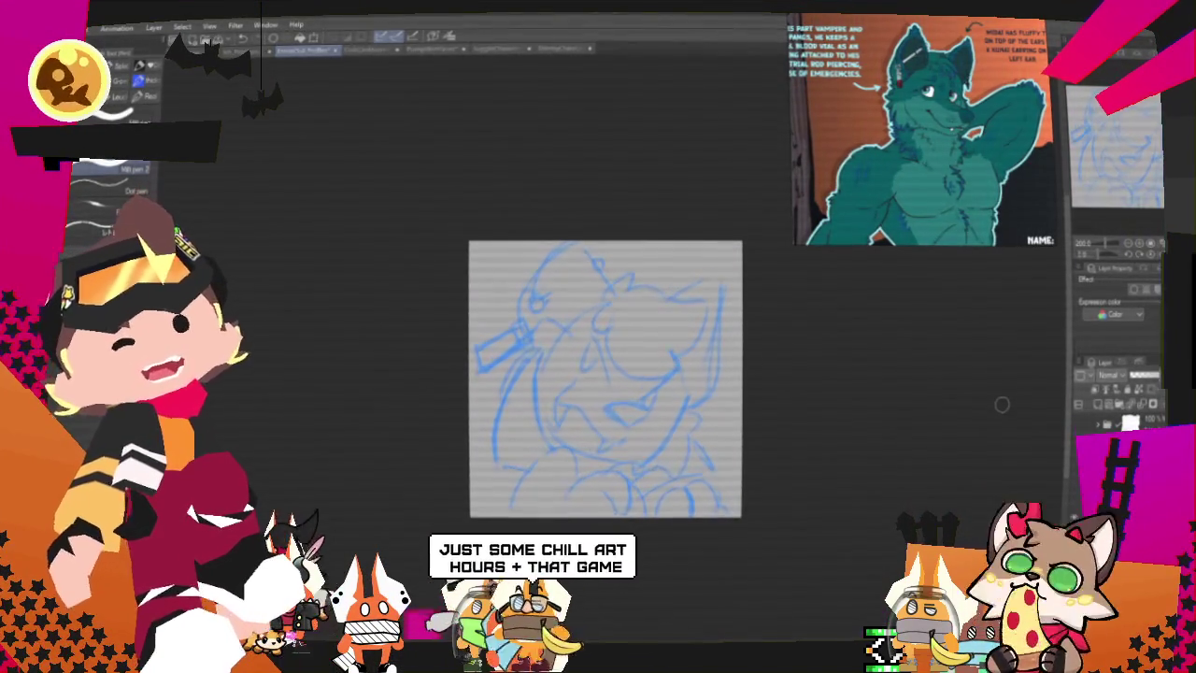
pyautogui.click(138, 110)
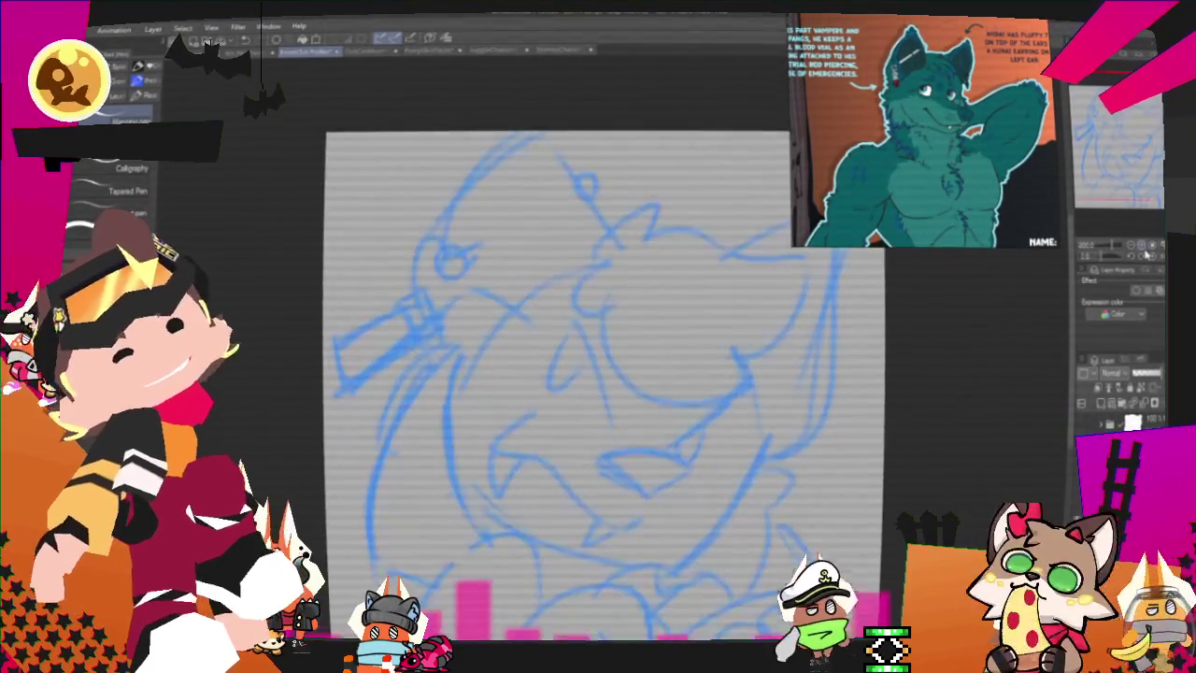
pyautogui.scroll(-2, 604, 374)
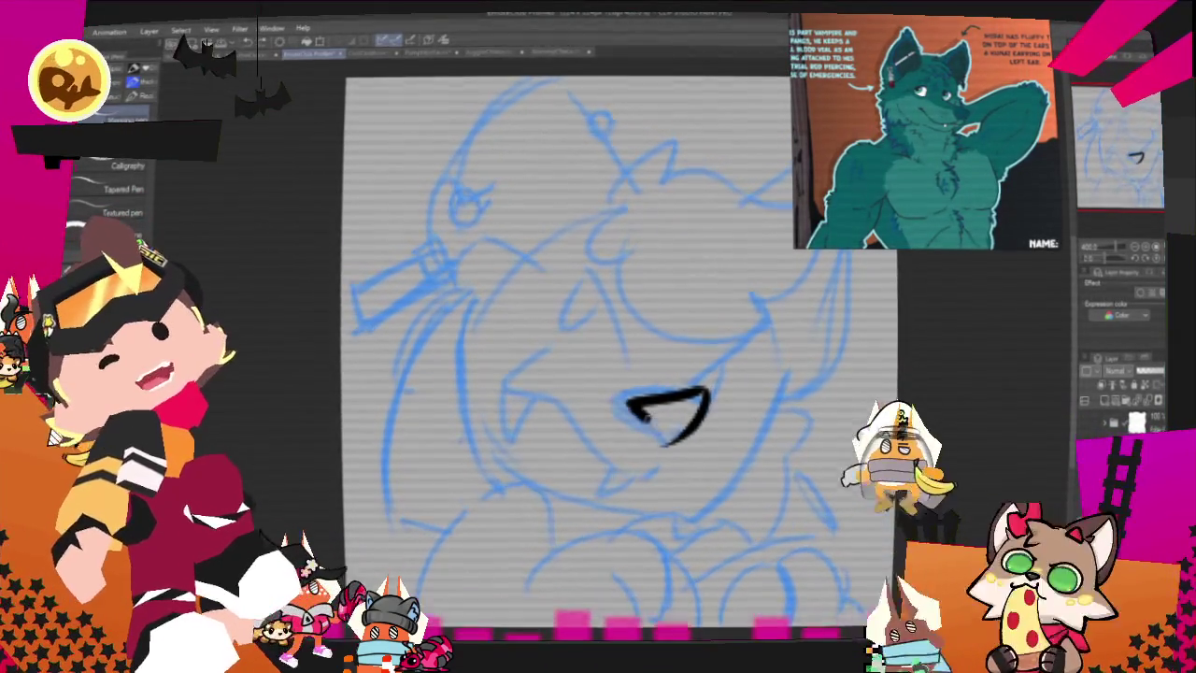
pyautogui.moveTo(628, 403); pyautogui.dragTo(665, 439)
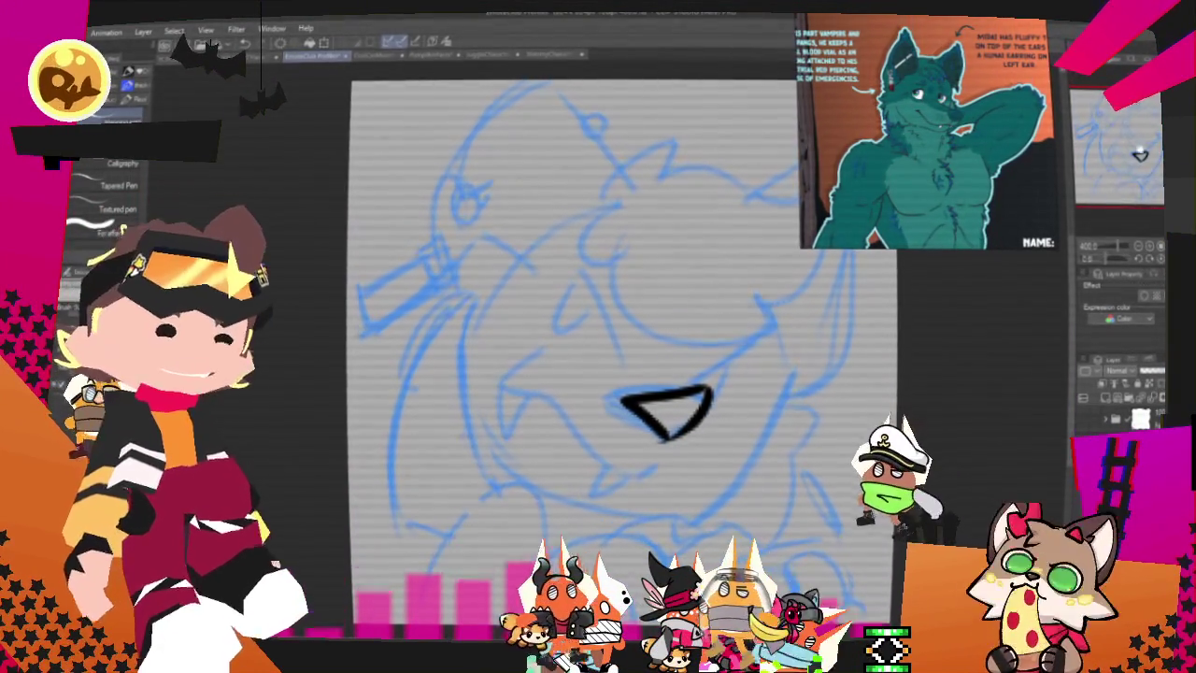
# Step: Ink the mouth line under the nose, a hanging fang, the curved head outline and lower-face arc
pyautogui.scroll(-2, 560, 276)
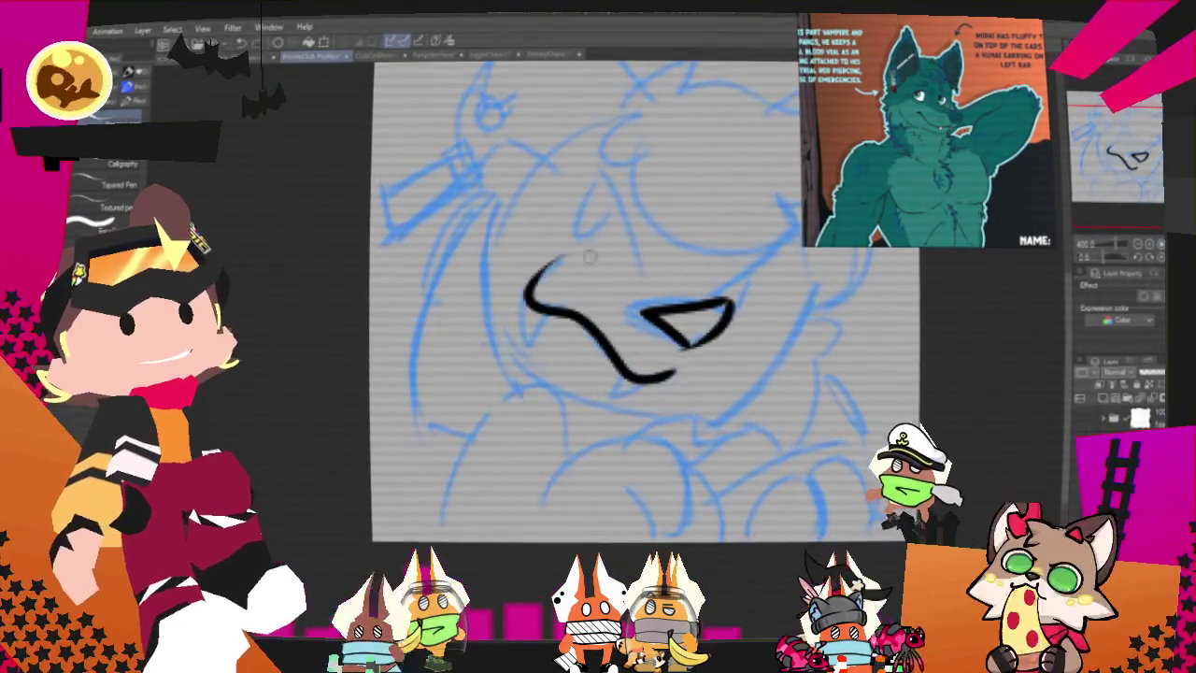
pyautogui.moveTo(663, 381)
pyautogui.mouseDown()
pyautogui.moveTo(606, 398)
pyautogui.moveTo(636, 404)
pyautogui.mouseUp()
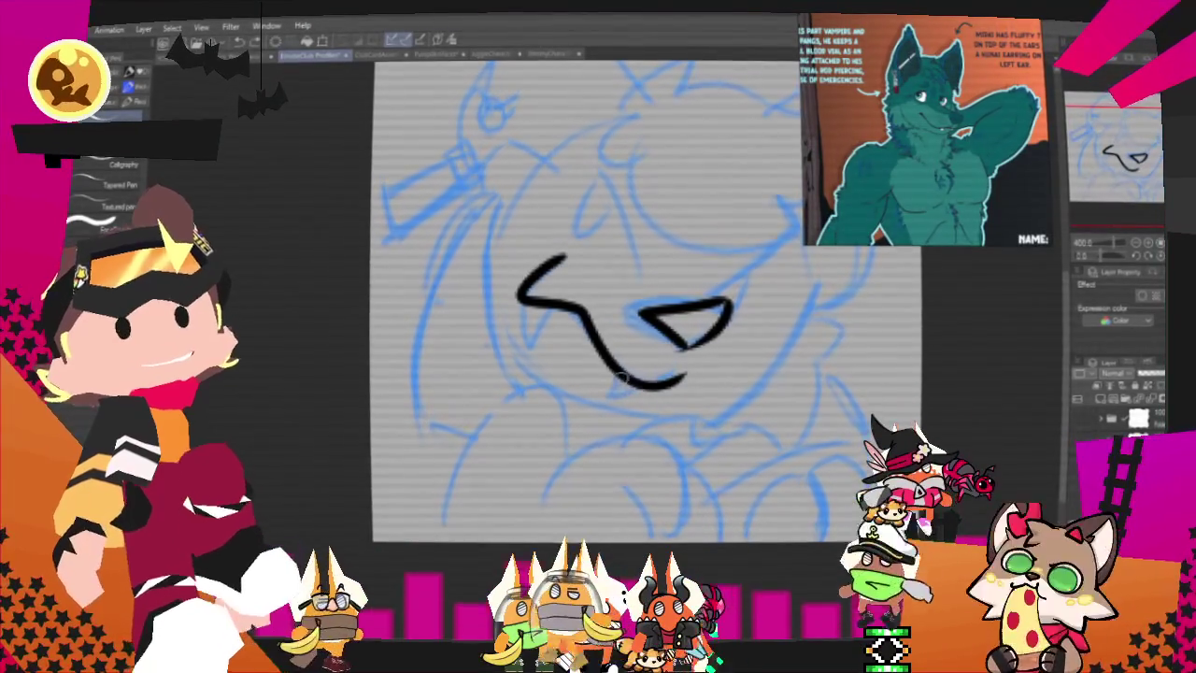
pyautogui.moveTo(525, 297); pyautogui.dragTo(536, 355)
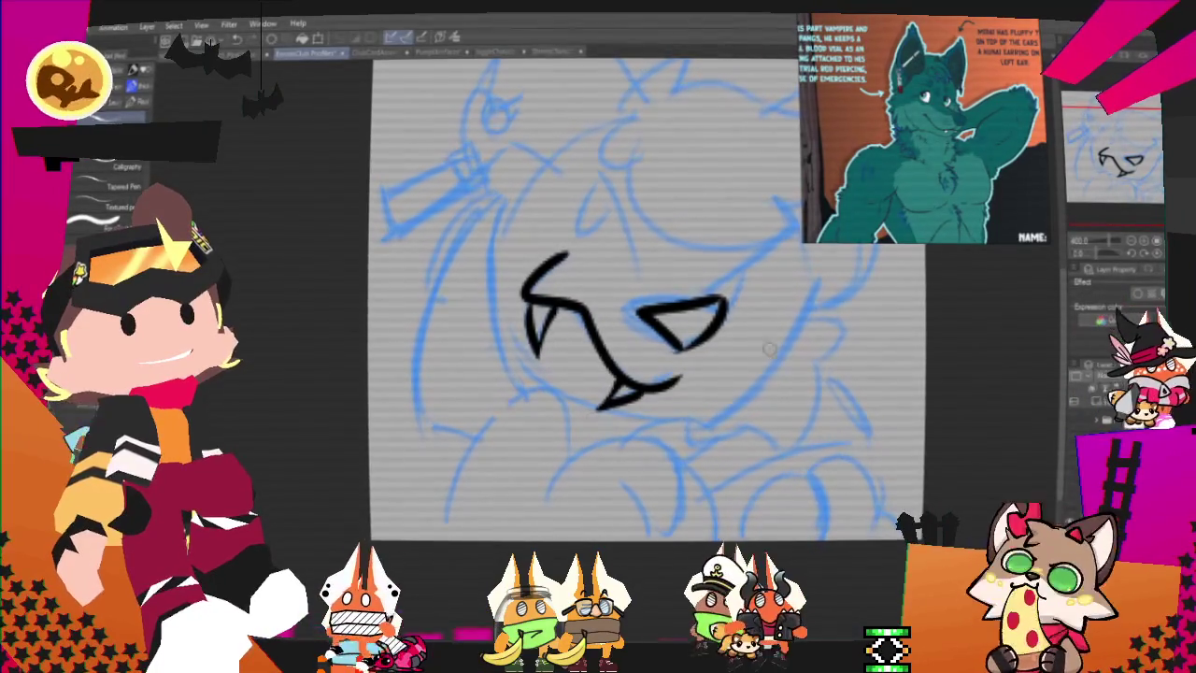
pyautogui.moveTo(768, 348); pyautogui.dragTo(712, 376)
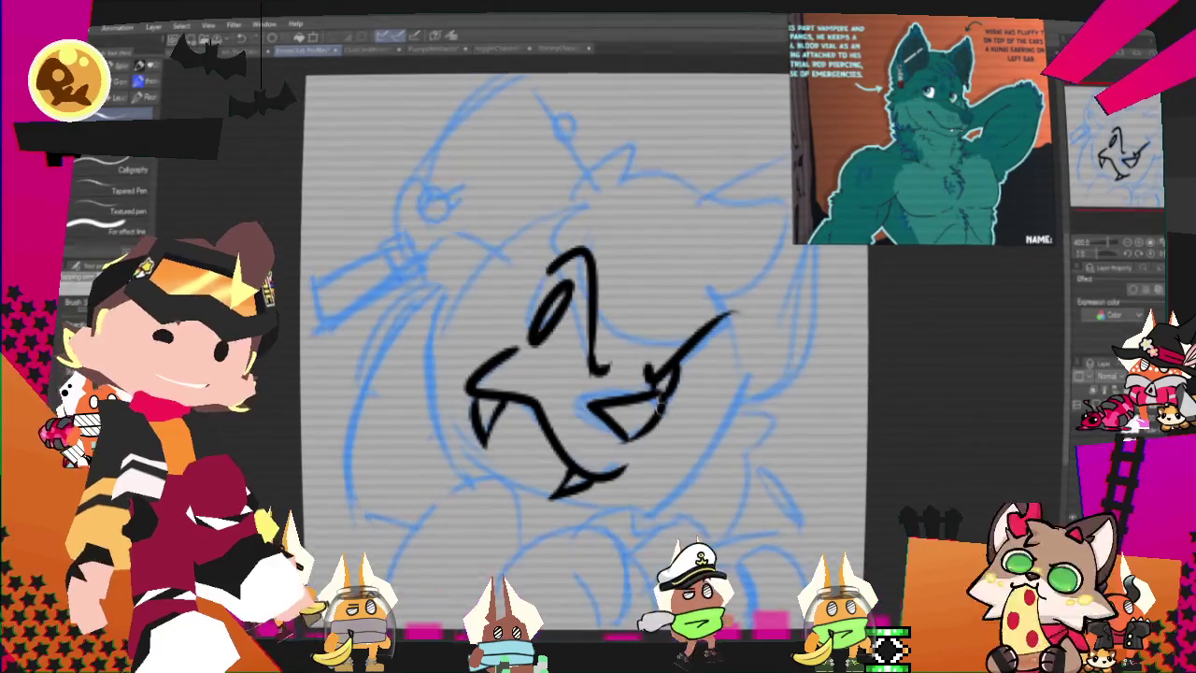
pyautogui.moveTo(729, 450); pyautogui.dragTo(822, 432)
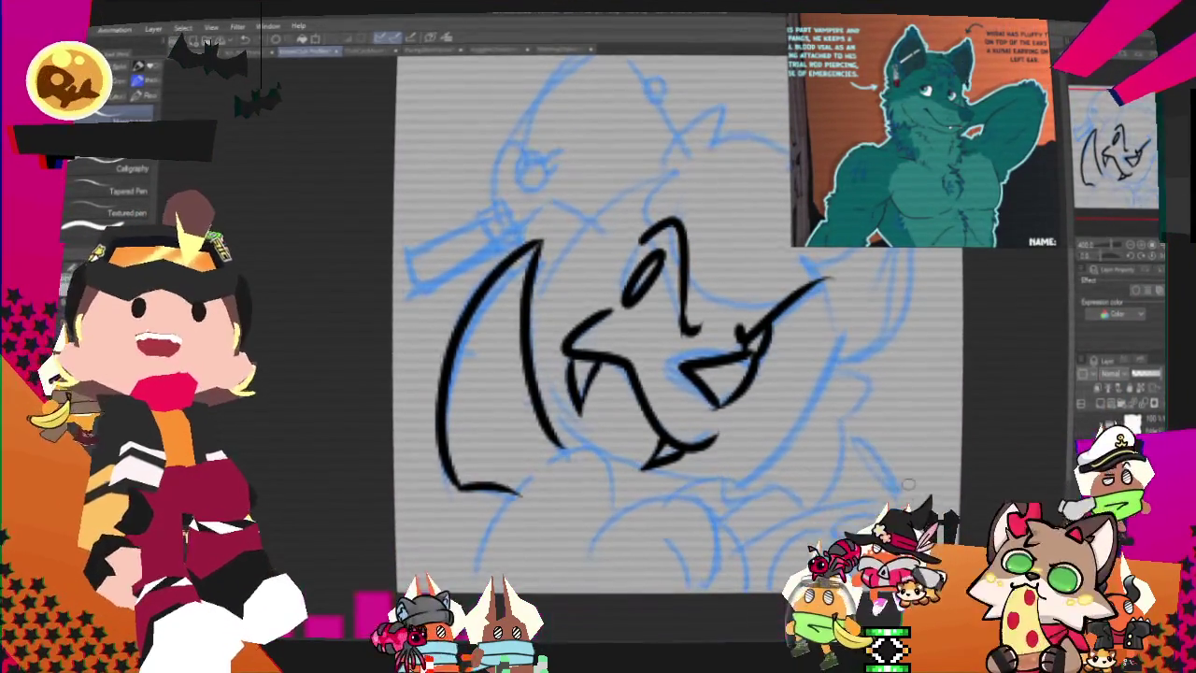
pyautogui.moveTo(654, 374)
pyautogui.mouseDown()
pyautogui.moveTo(625, 356)
pyautogui.moveTo(673, 315)
pyautogui.moveTo(679, 278)
pyautogui.mouseUp()
pyautogui.moveTo(645, 329); pyautogui.dragTo(488, 488)
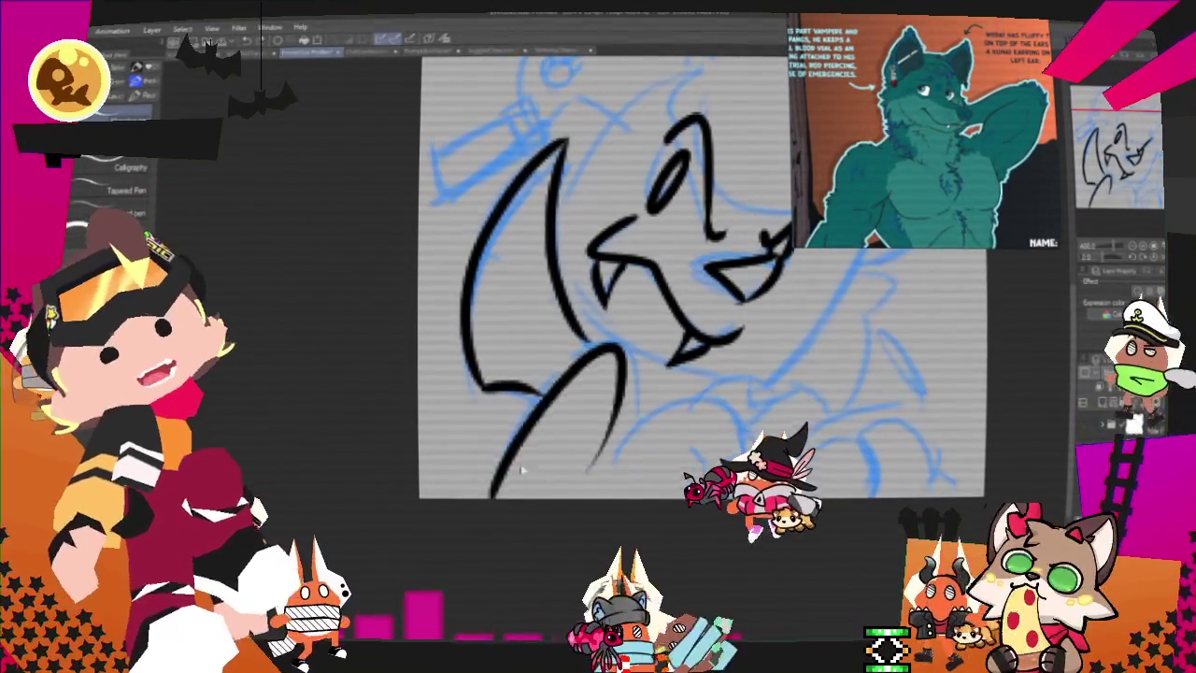
pyautogui.moveTo(609, 476); pyautogui.dragTo(743, 448)
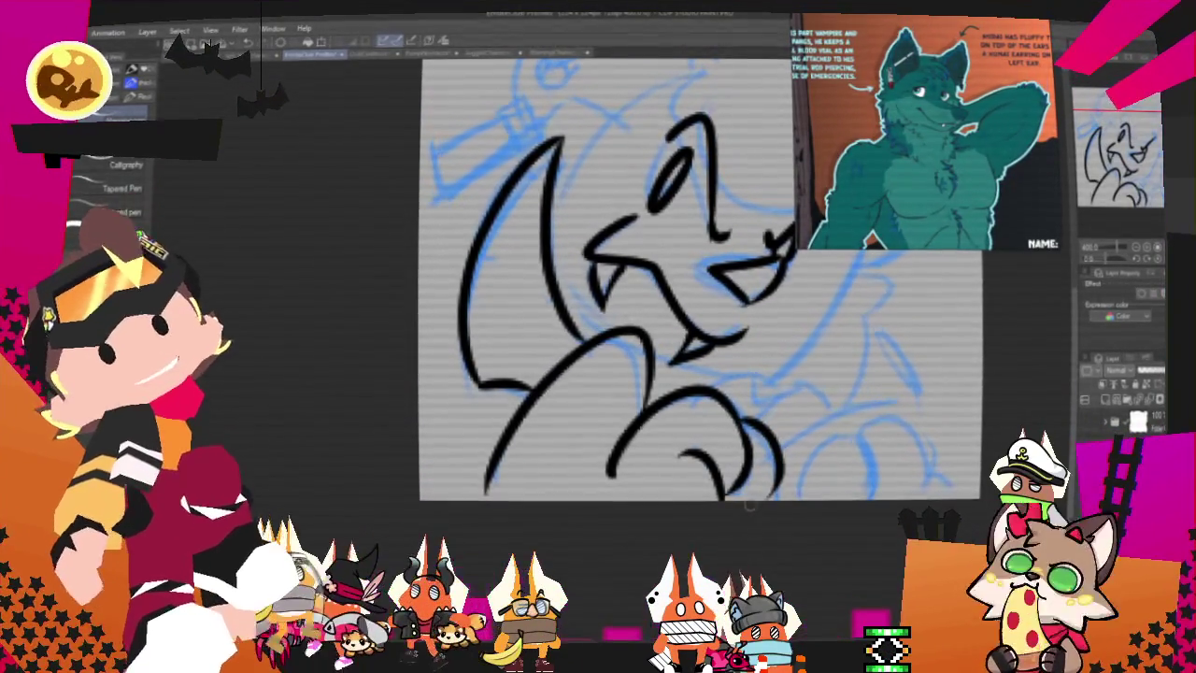
# Step: Ink a short vertical stroke on the right and a jagged fur line below the face
pyautogui.hscroll(3, 930, 314)
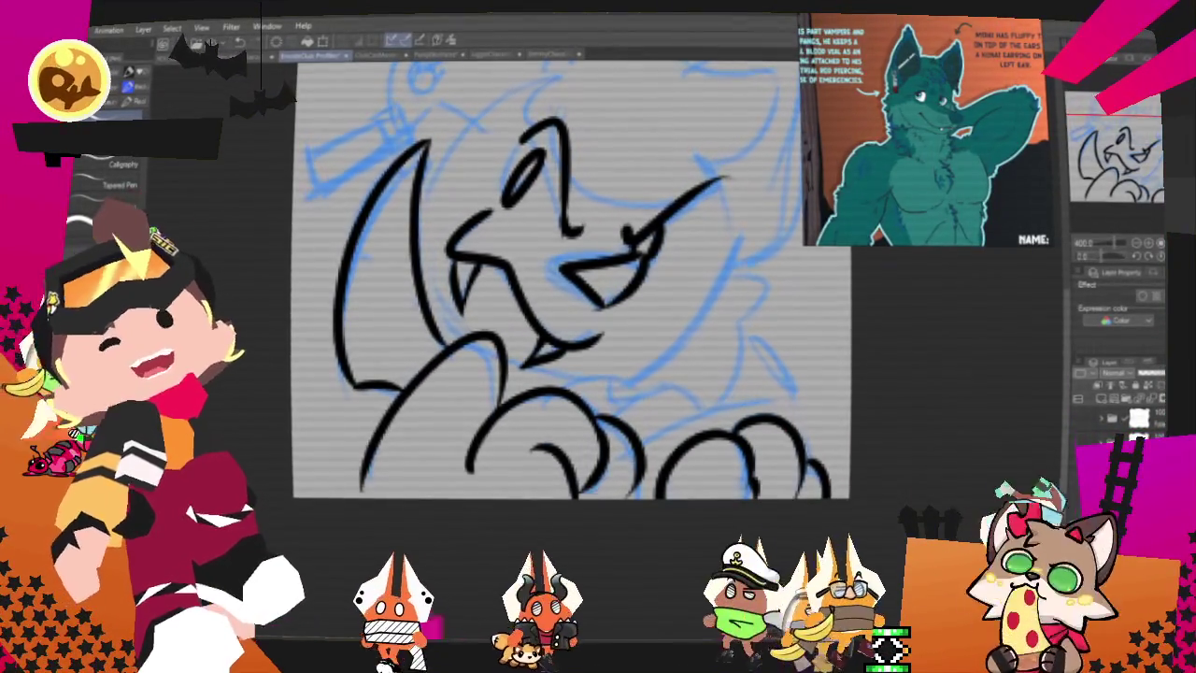
pyautogui.moveTo(561, 281); pyautogui.dragTo(637, 233)
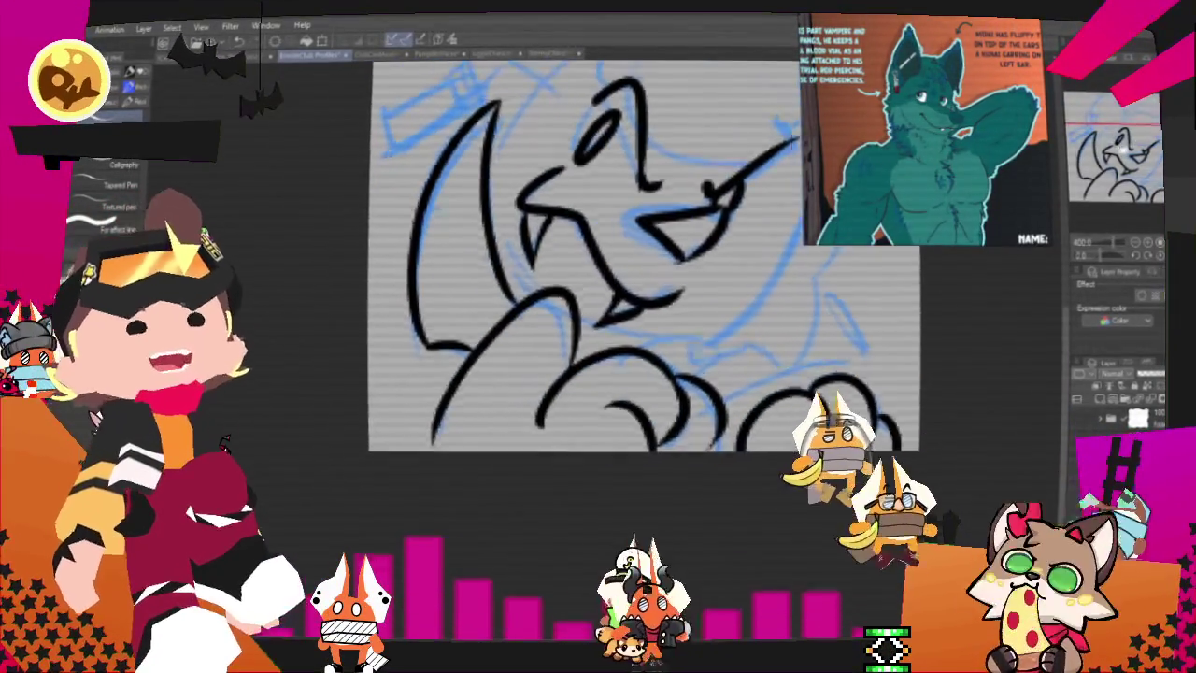
pyautogui.scroll(2, 579, 280)
pyautogui.scroll(2, 560, 299)
pyautogui.scroll(2, 523, 318)
pyautogui.moveTo(665, 301); pyautogui.dragTo(669, 370)
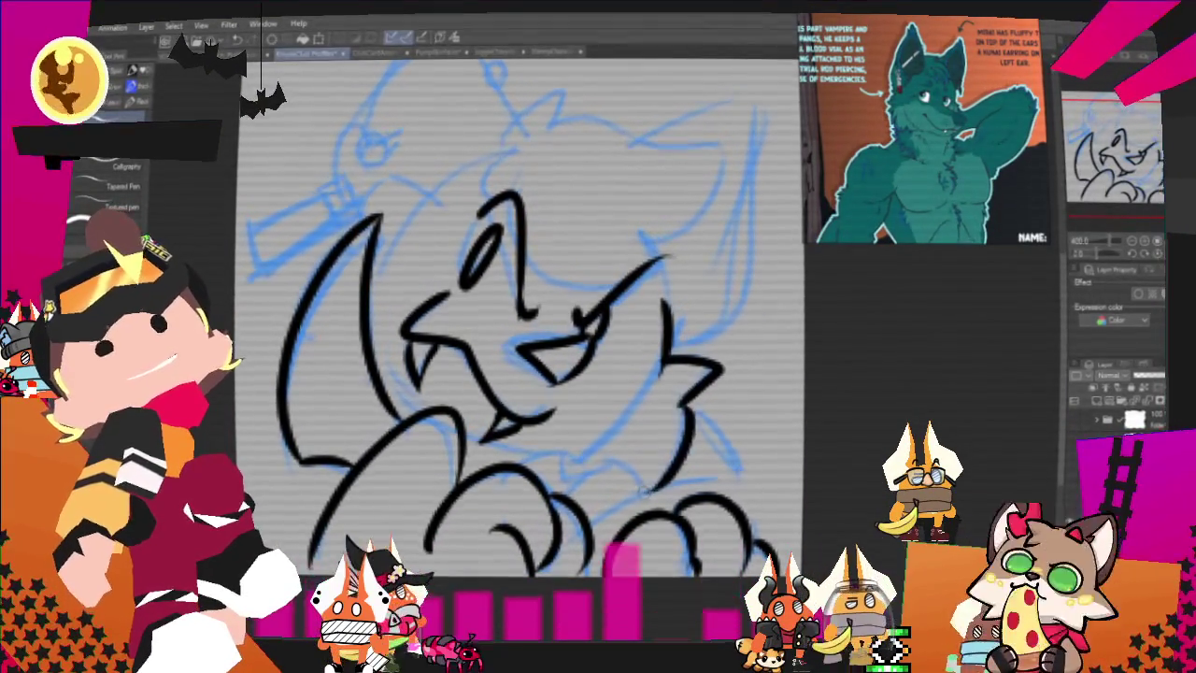
pyautogui.moveTo(560, 472); pyautogui.dragTo(690, 449)
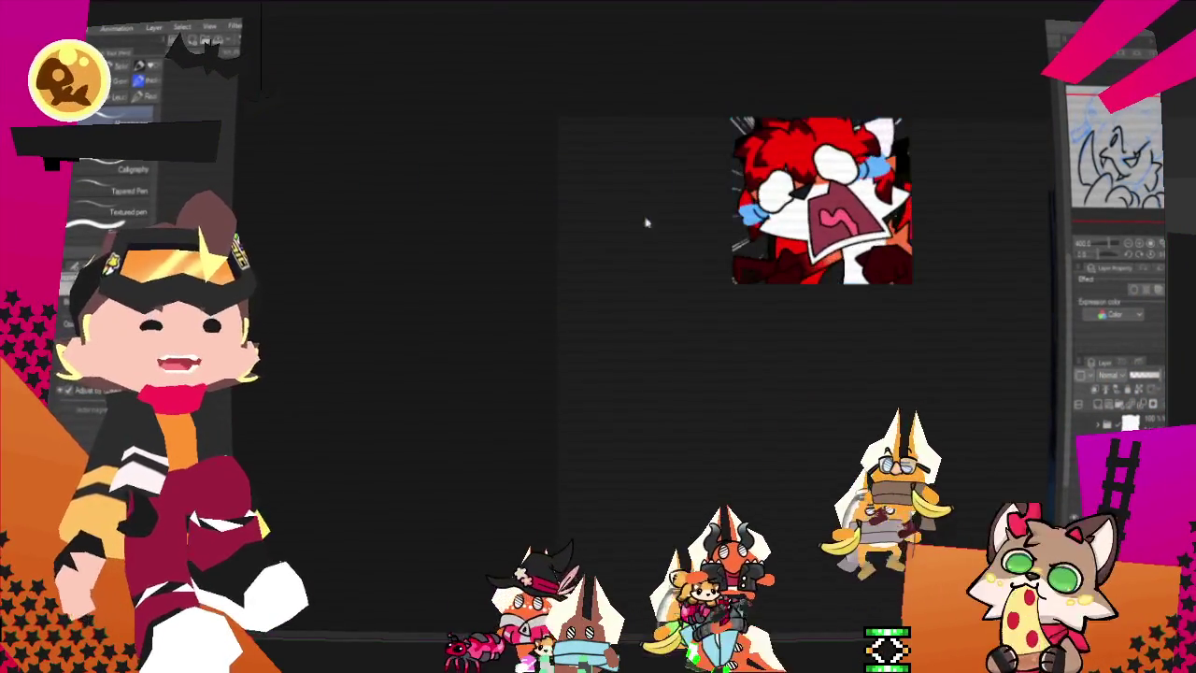
pyautogui.hotkey('ctrl', 'v')
pyautogui.moveTo(343, 130)
pyautogui.mouseDown()
pyautogui.moveTo(479, 212)
pyautogui.moveTo(477, 191)
pyautogui.mouseUp()
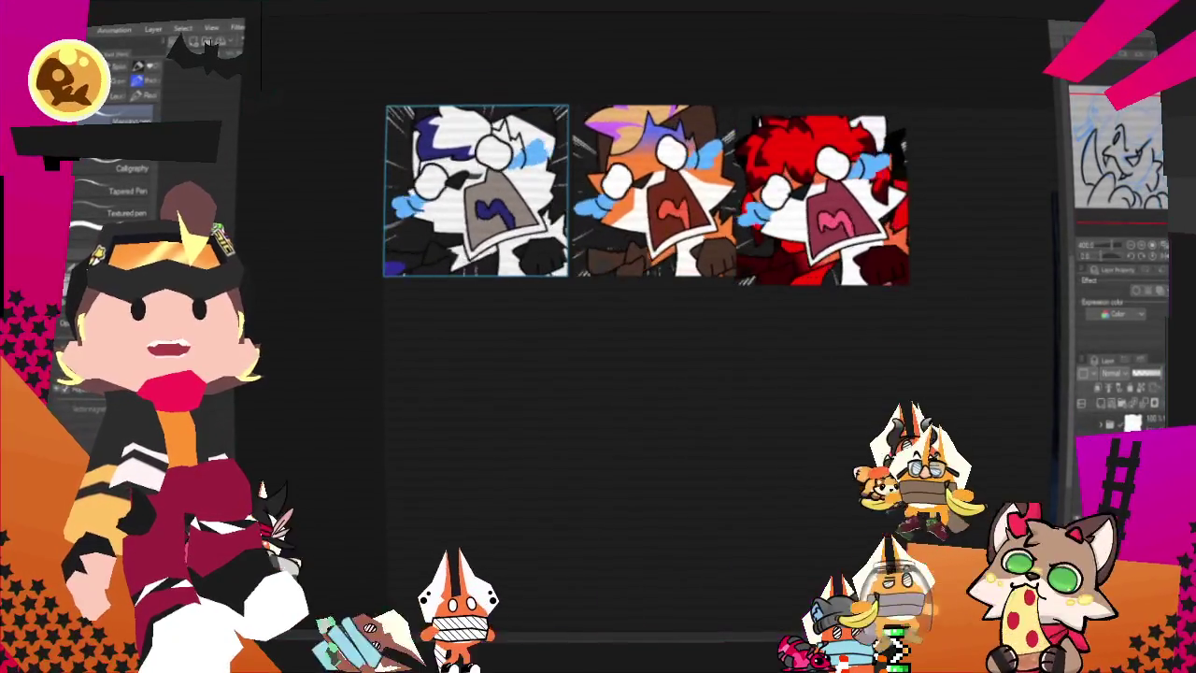
pyautogui.moveTo(654, 374); pyautogui.dragTo(766, 374)
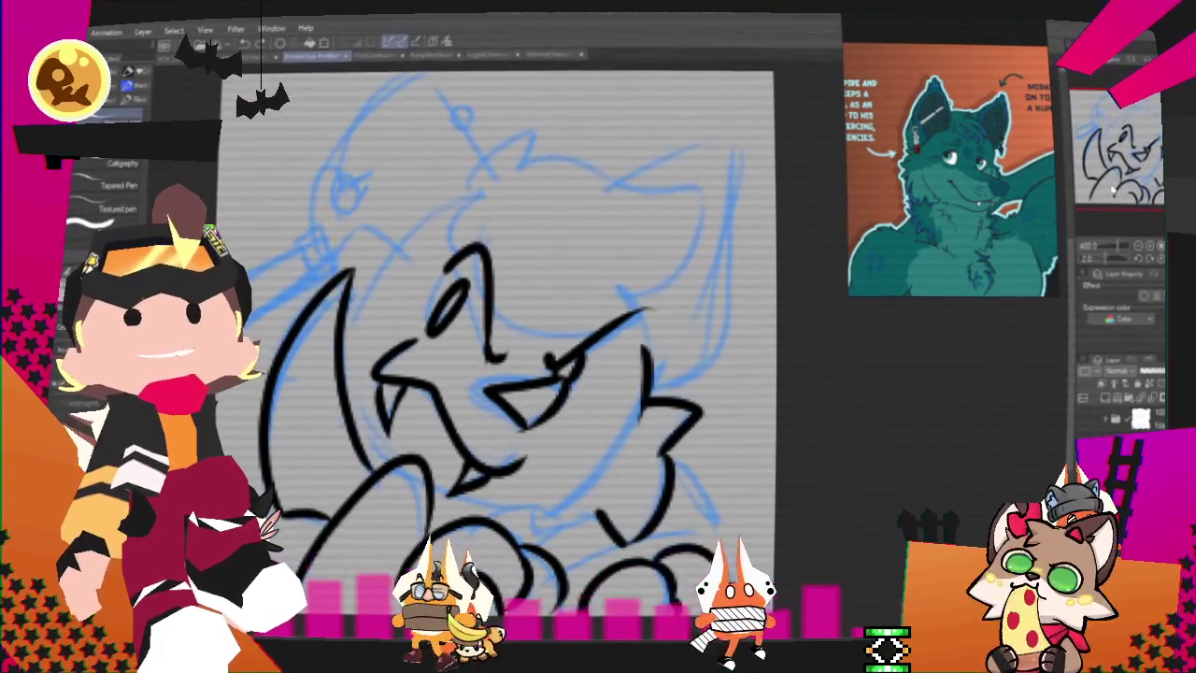
# Step: Pan to the wolf sketch and extend the head's top ink stroke into a hooked curve
pyautogui.moveTo(496, 345)
pyautogui.mouseDown()
pyautogui.moveTo(655, 368)
pyautogui.moveTo(608, 368)
pyautogui.moveTo(555, 424)
pyautogui.mouseUp()
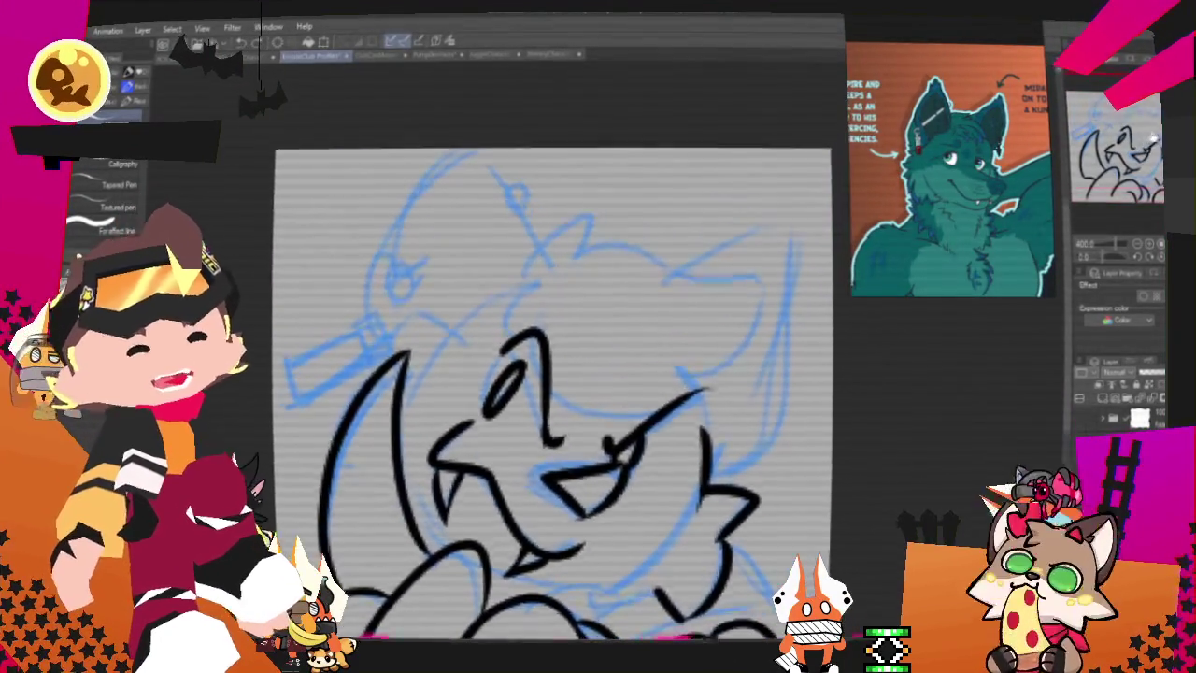
pyautogui.moveTo(581, 221)
pyautogui.mouseDown()
pyautogui.moveTo(592, 263)
pyautogui.moveTo(733, 297)
pyautogui.moveTo(761, 287)
pyautogui.mouseUp()
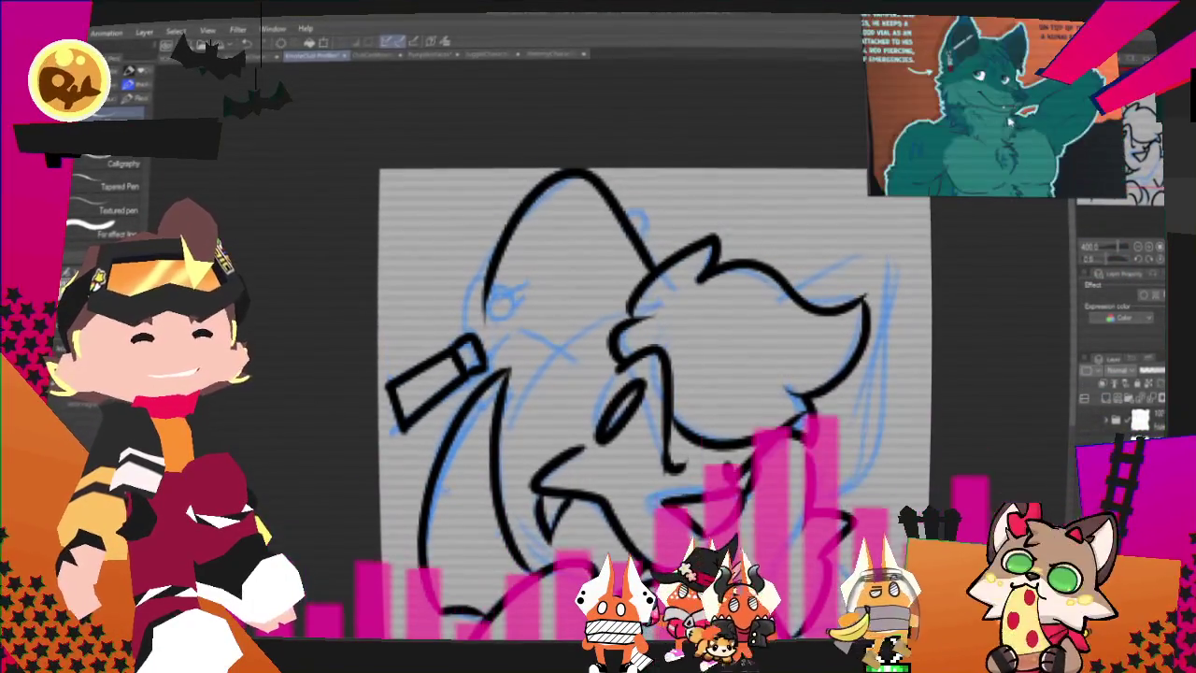
# Step: Ink an ear outline beside the wolf's head and a short stroke in the lower-right fur
pyautogui.scroll(-2, 764, 327)
pyautogui.scroll(2, 764, 327)
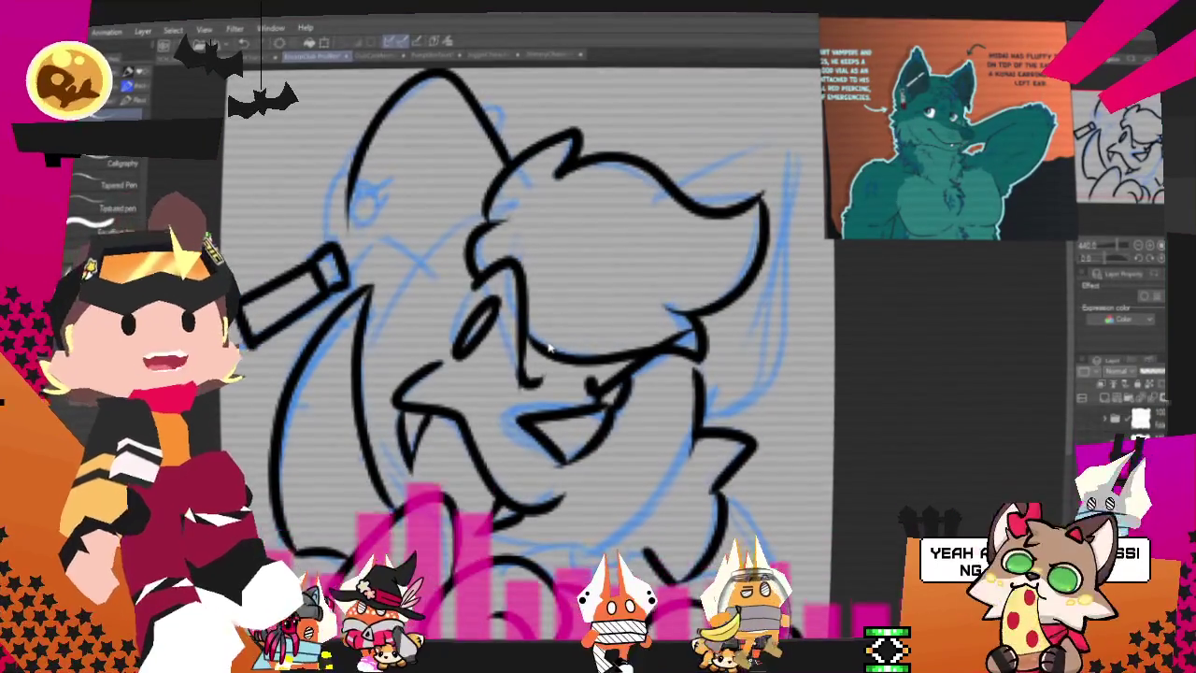
pyautogui.scroll(-1, 504, 365)
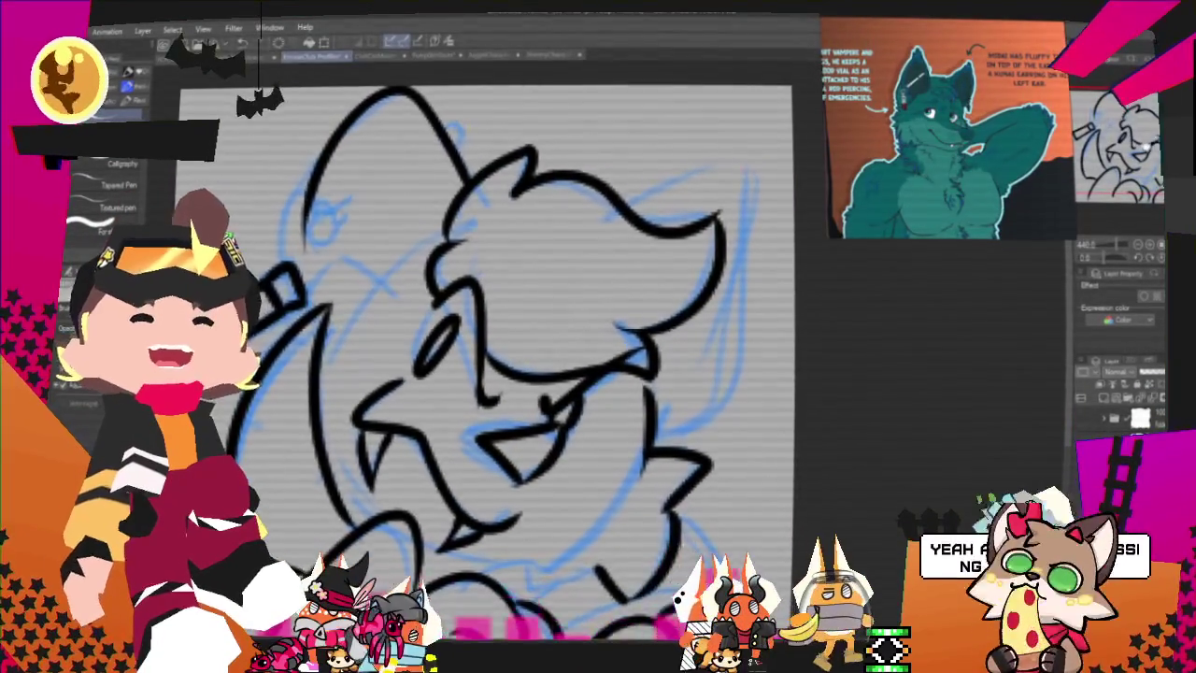
pyautogui.scroll(1, 505, 364)
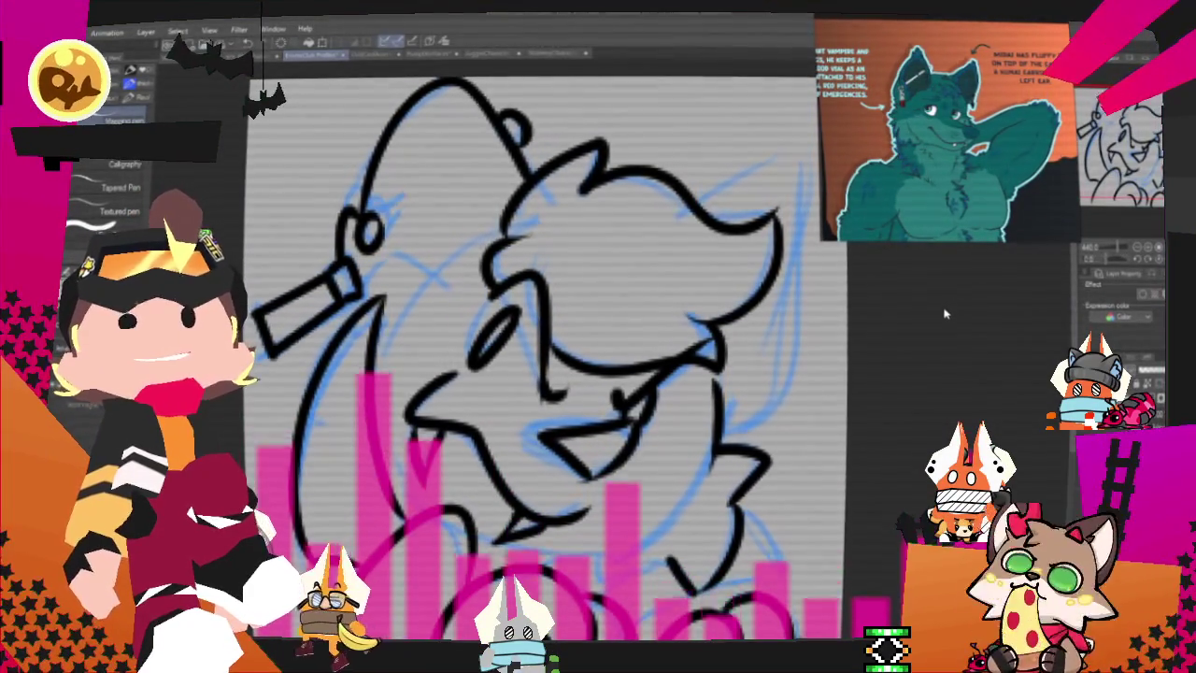
pyautogui.moveTo(944, 315); pyautogui.dragTo(888, 324)
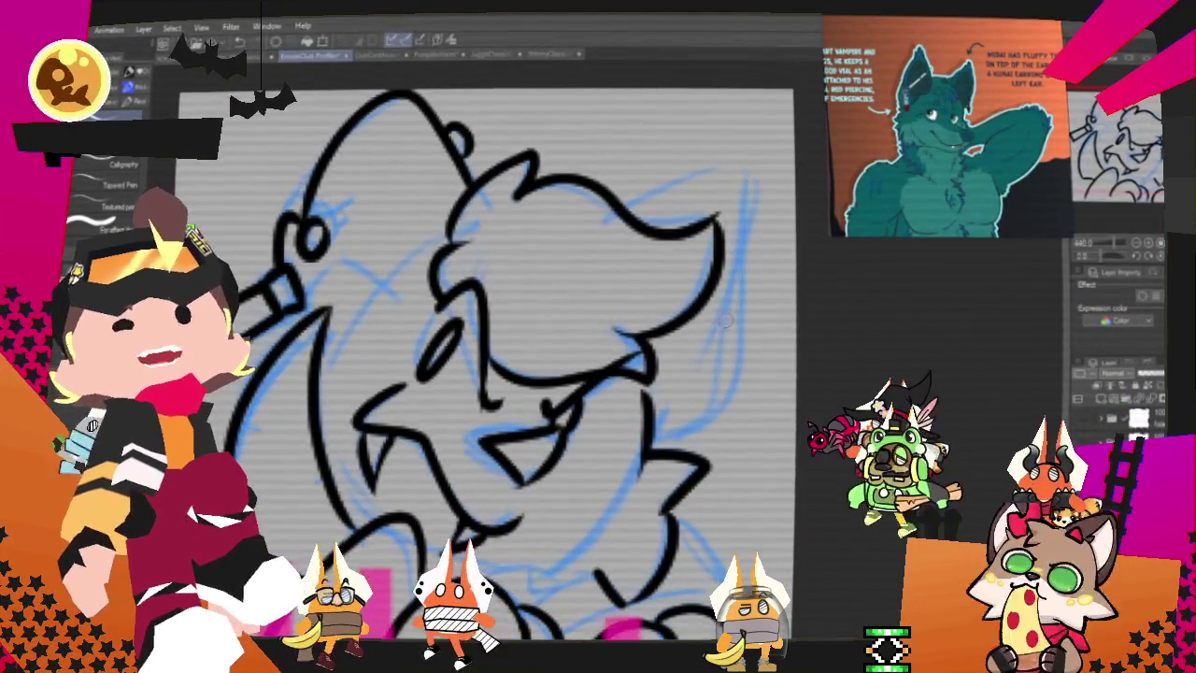
pyautogui.moveTo(635, 220); pyautogui.dragTo(734, 309)
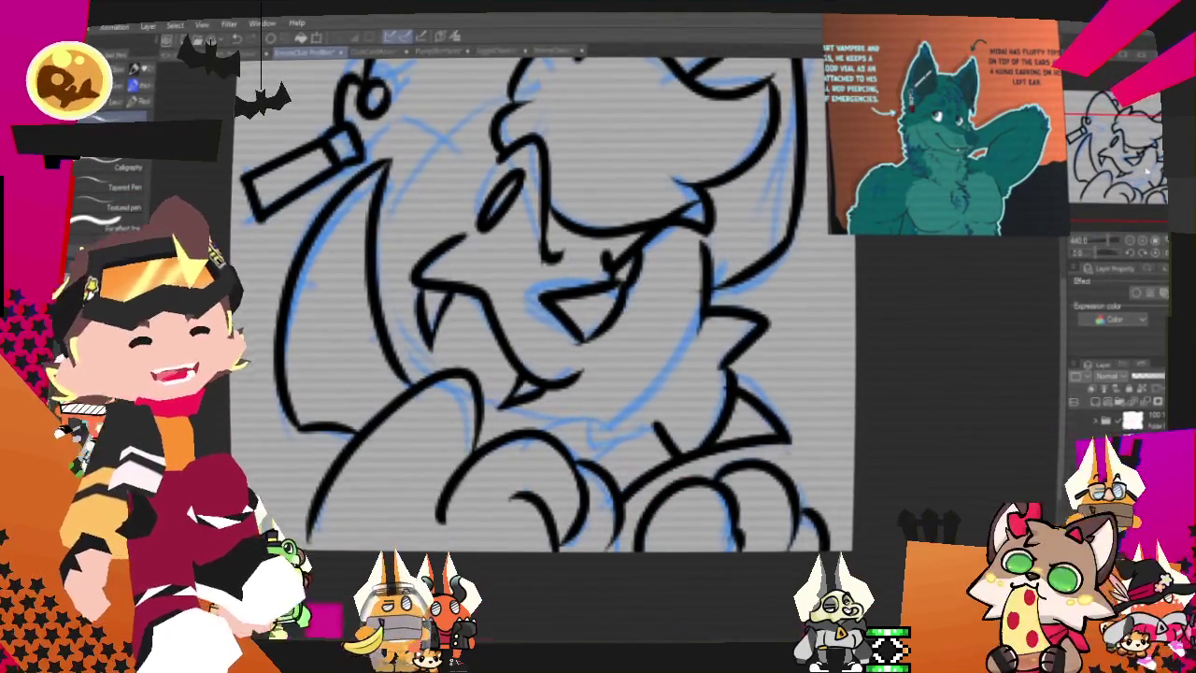
pyautogui.moveTo(542, 299); pyautogui.dragTo(616, 266)
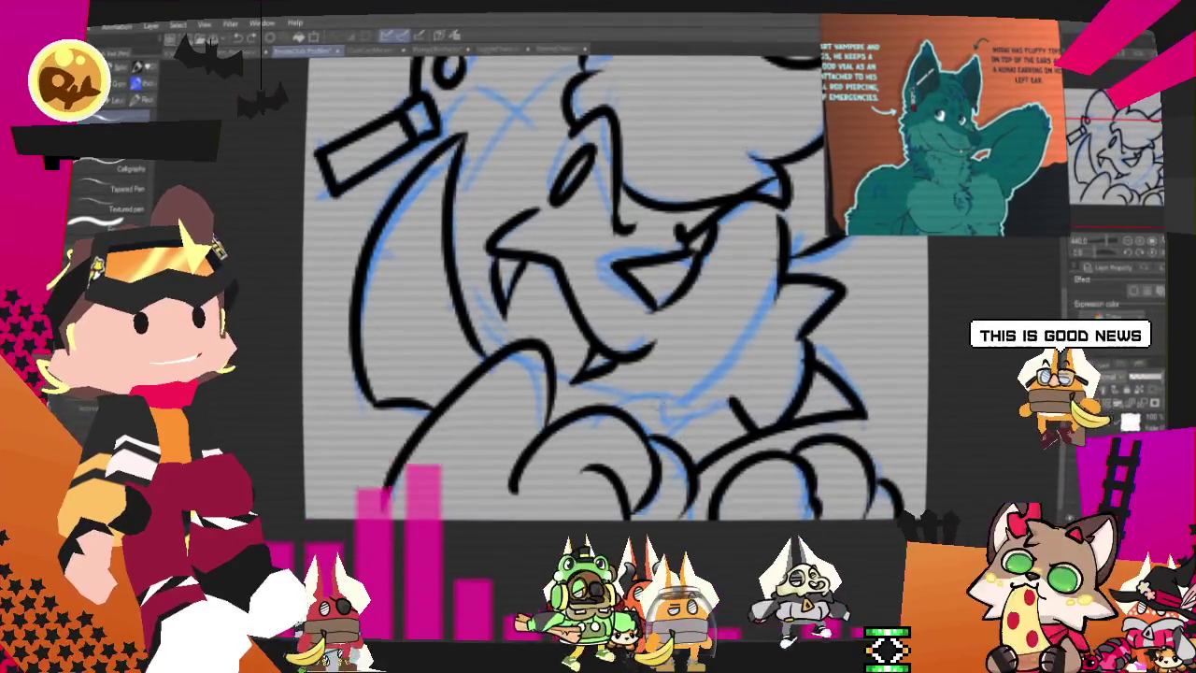
pyautogui.moveTo(678, 408); pyautogui.dragTo(703, 427)
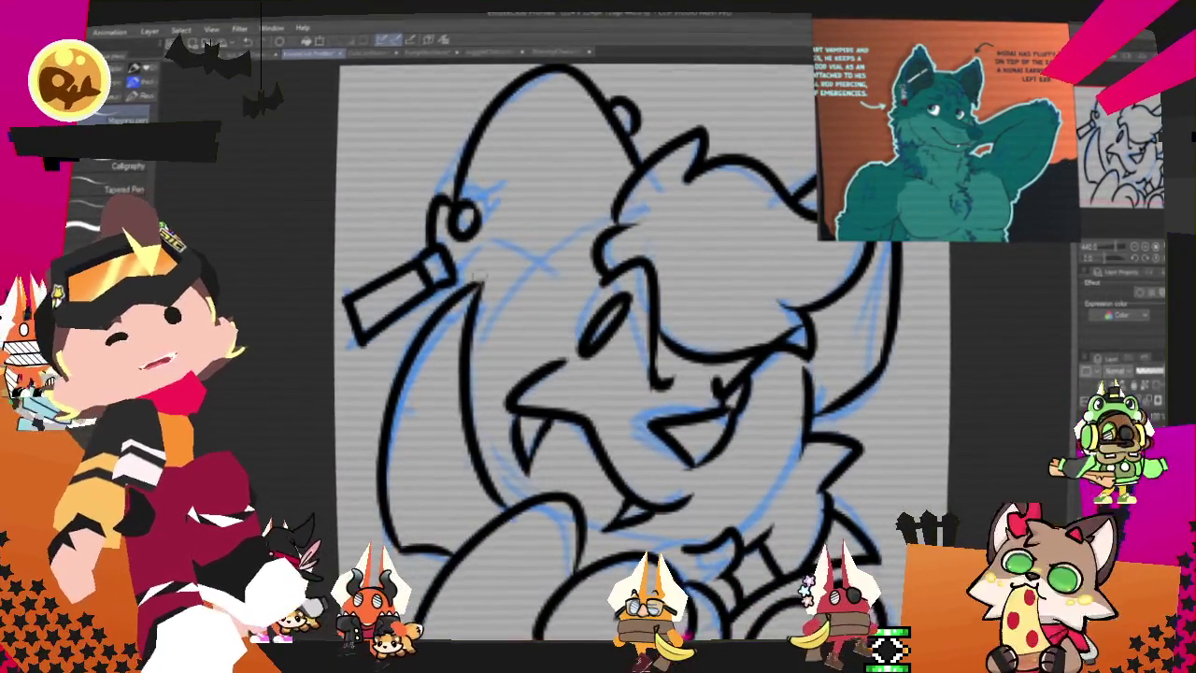
# Step: Ink several curved strokes on the wolf's face and near the eye, undoing the last one
pyautogui.moveTo(481, 283); pyautogui.dragTo(536, 316)
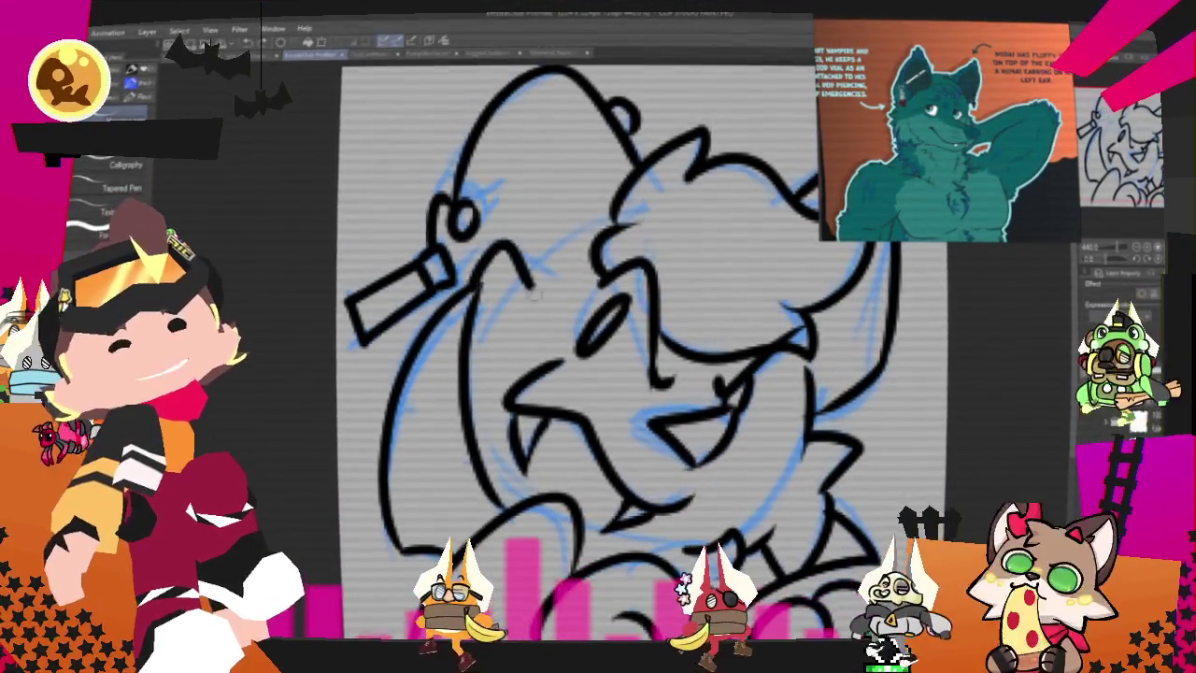
pyautogui.moveTo(475, 262); pyautogui.dragTo(550, 282)
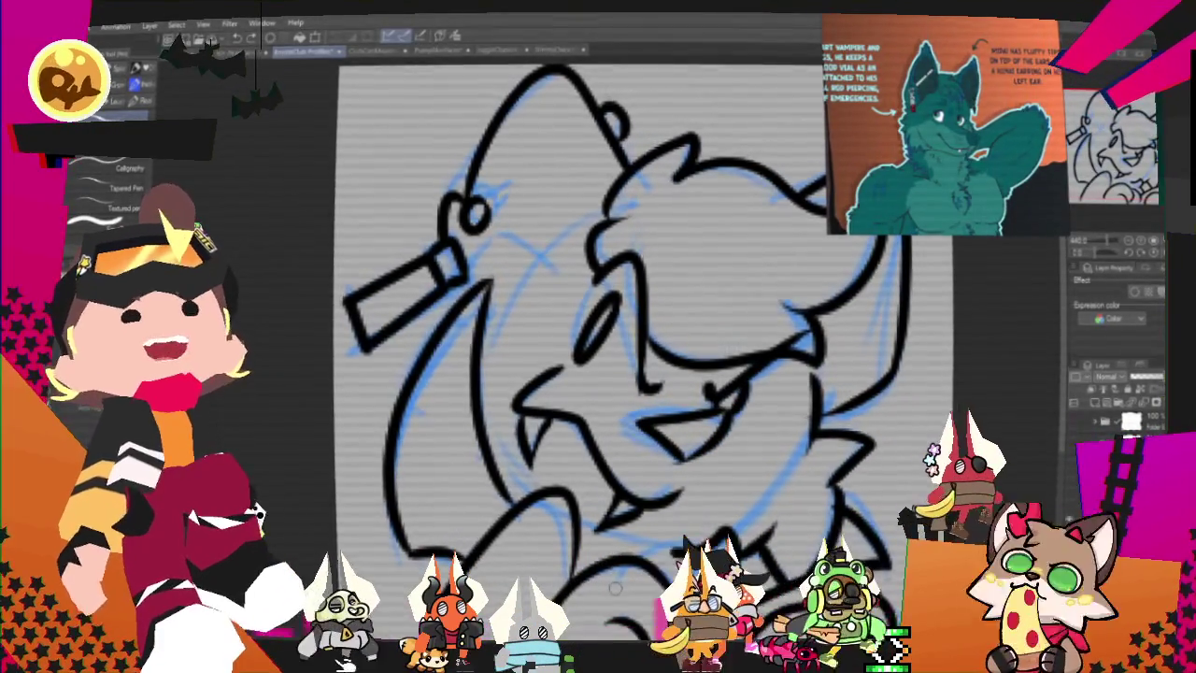
pyautogui.moveTo(484, 252); pyautogui.dragTo(559, 278)
pyautogui.moveTo(517, 241); pyautogui.dragTo(478, 282)
pyautogui.hotkey('ctrl', 'z')
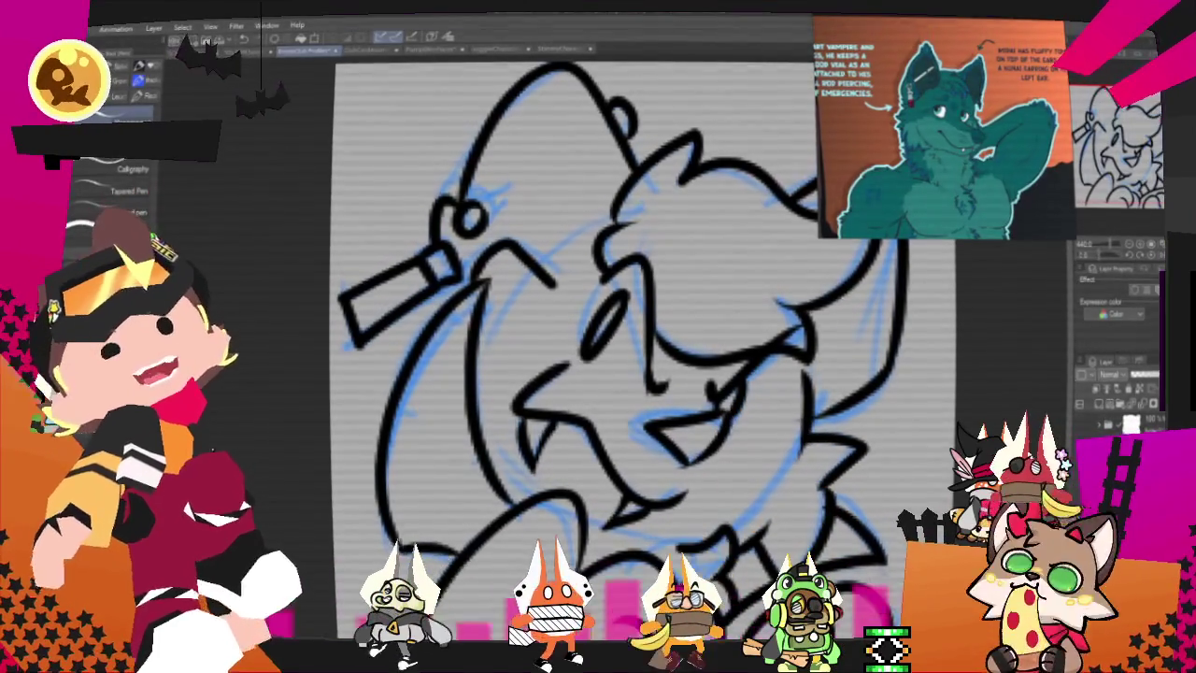
pyautogui.scroll(-3, 598, 336)
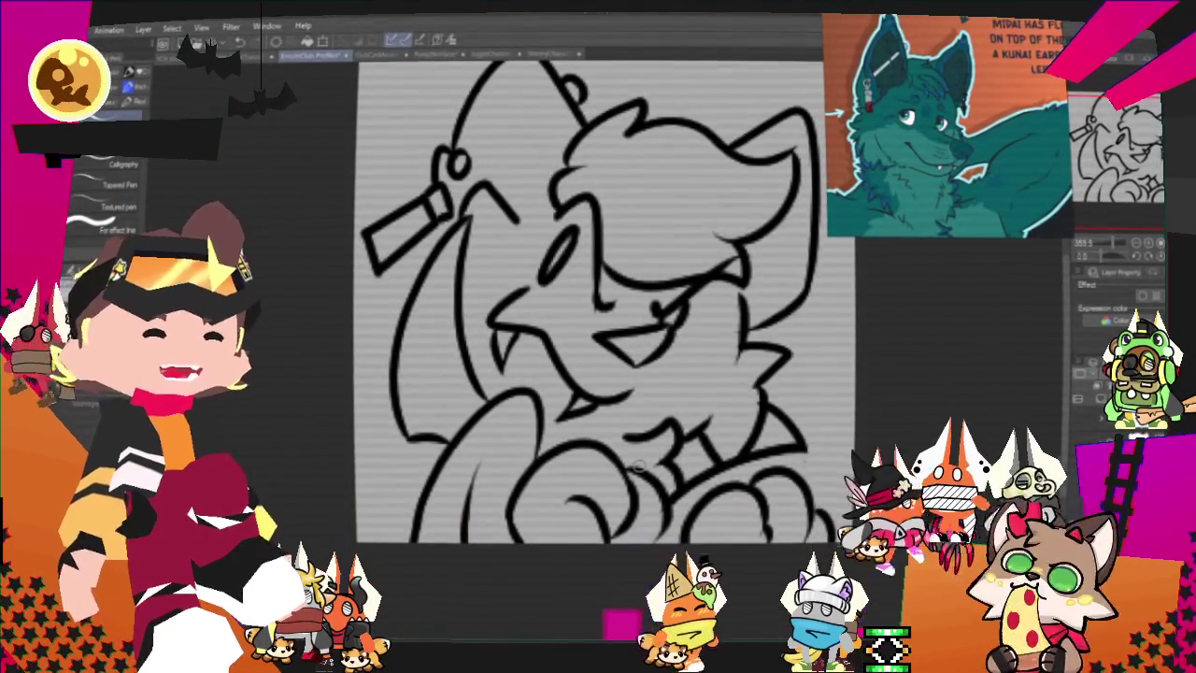
pyautogui.moveTo(637, 465); pyautogui.dragTo(604, 467)
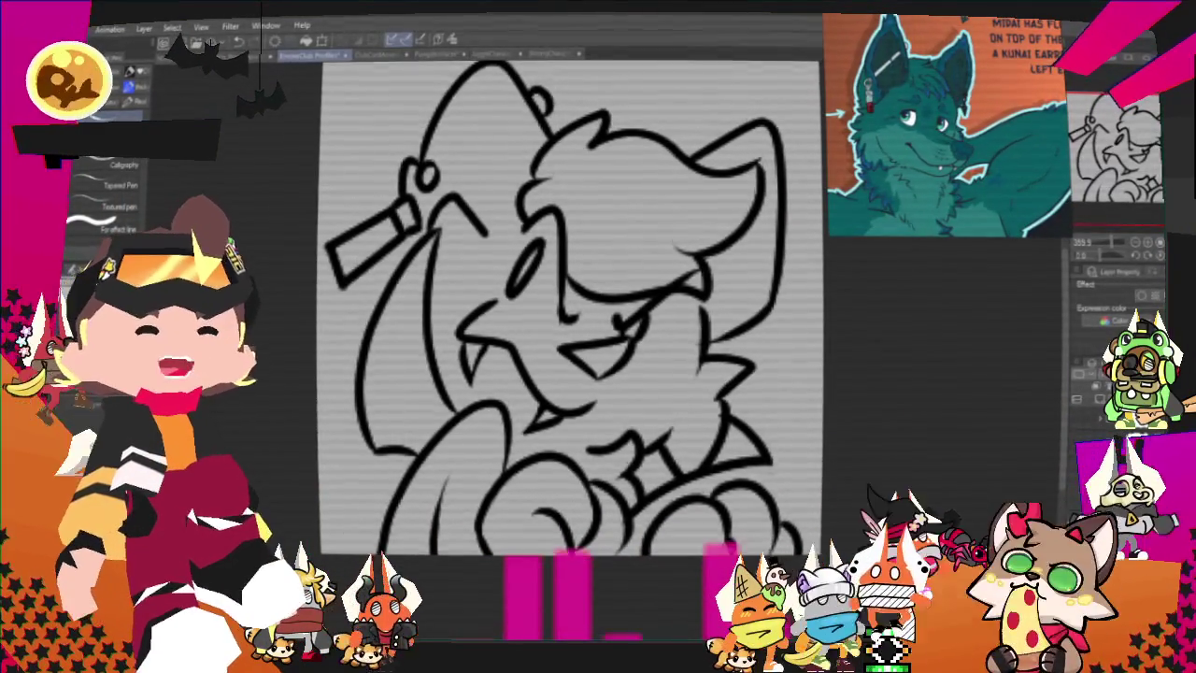
pyautogui.scroll(1, 568, 309)
pyautogui.moveTo(568, 327); pyautogui.dragTo(579, 312)
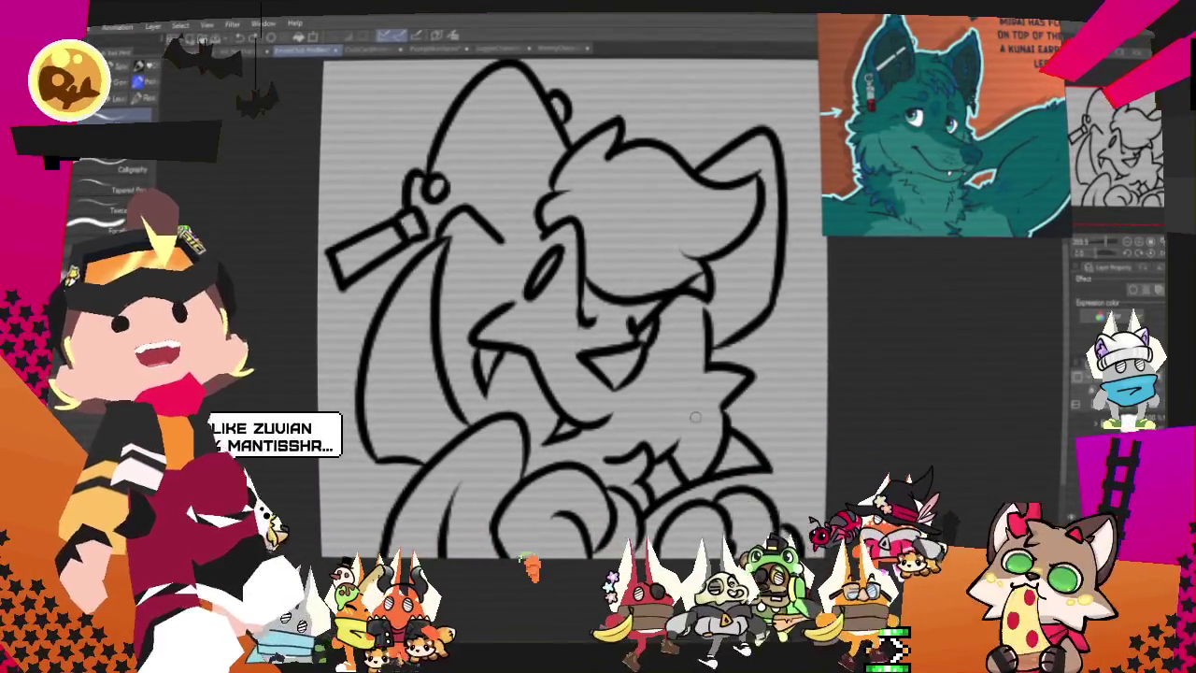
pyautogui.moveTo(696, 417); pyautogui.dragTo(789, 413)
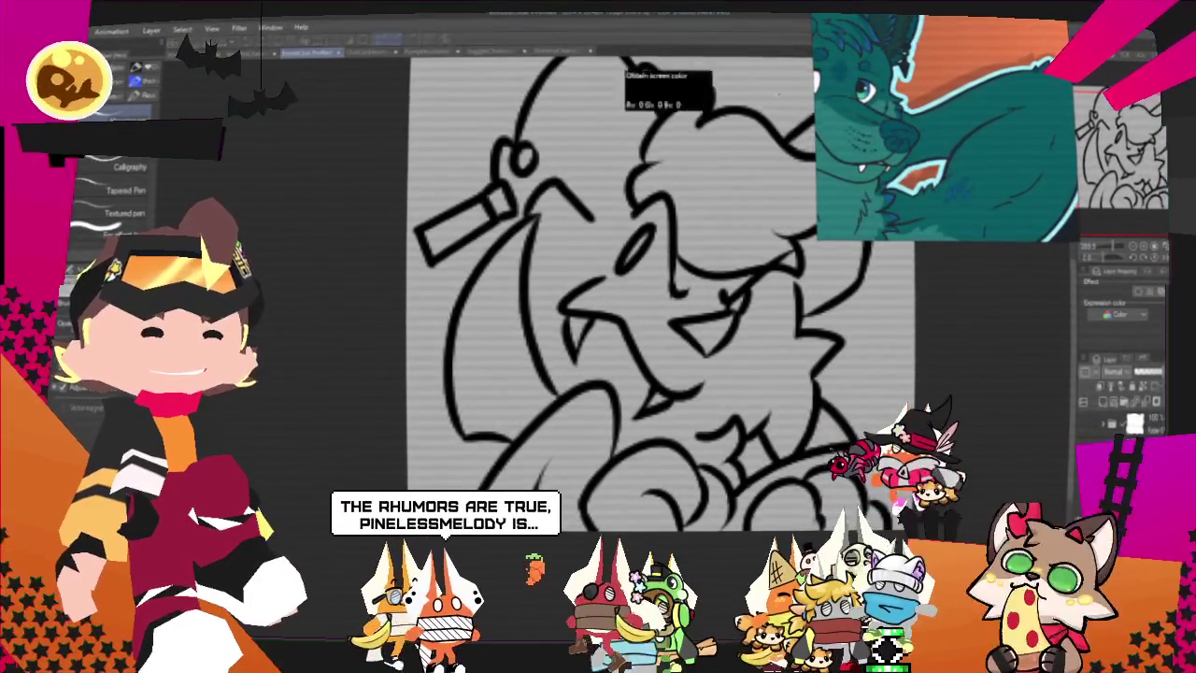
# Step: Bucket-fill the wolf's head, face, body and the right side of the head with teal
pyautogui.hotkey('ctrl', '-')
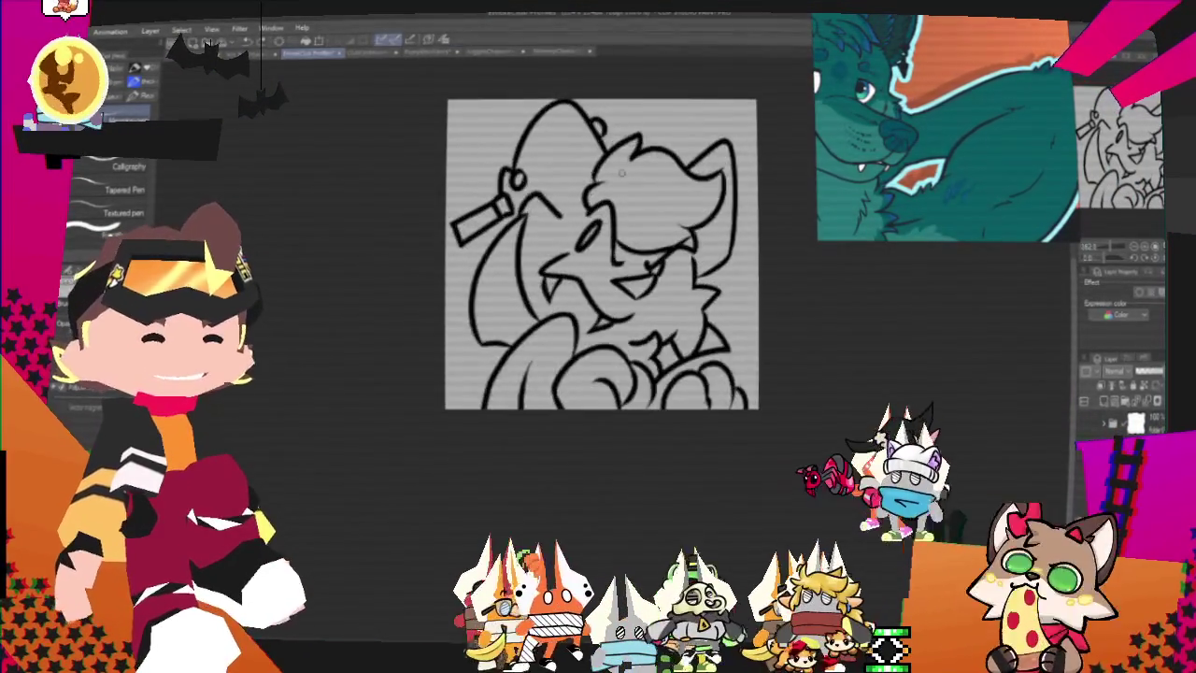
pyautogui.hotkey('ctrl', '+')
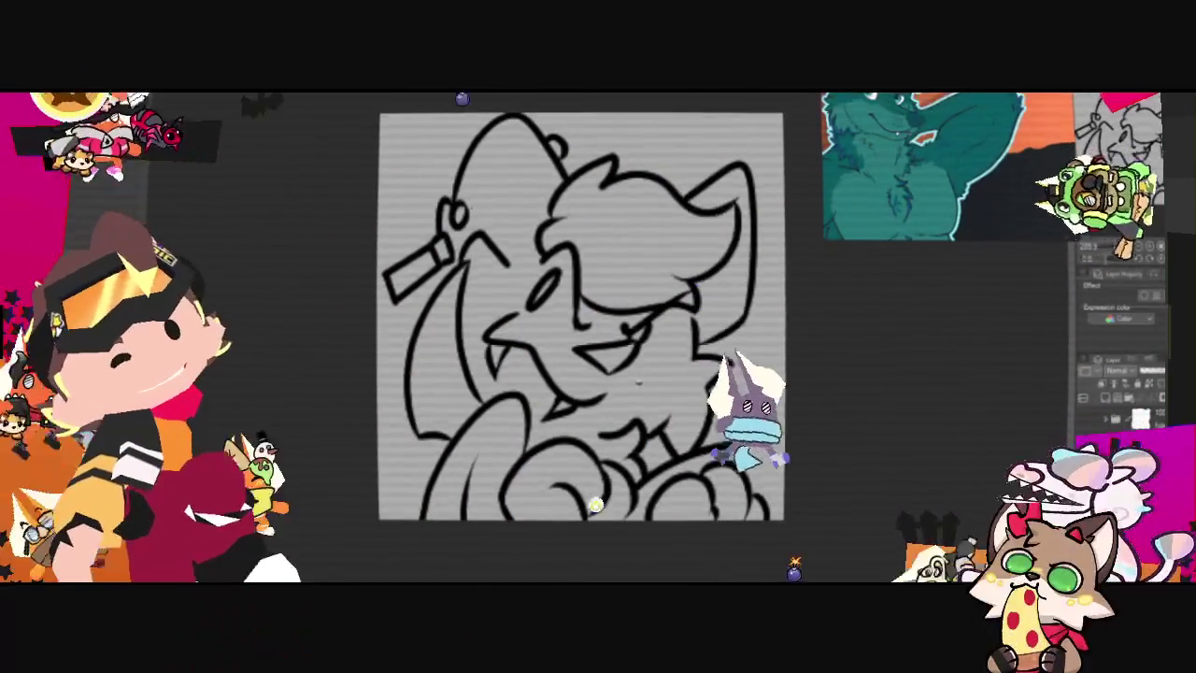
pyautogui.click(678, 364)
pyautogui.click(735, 304)
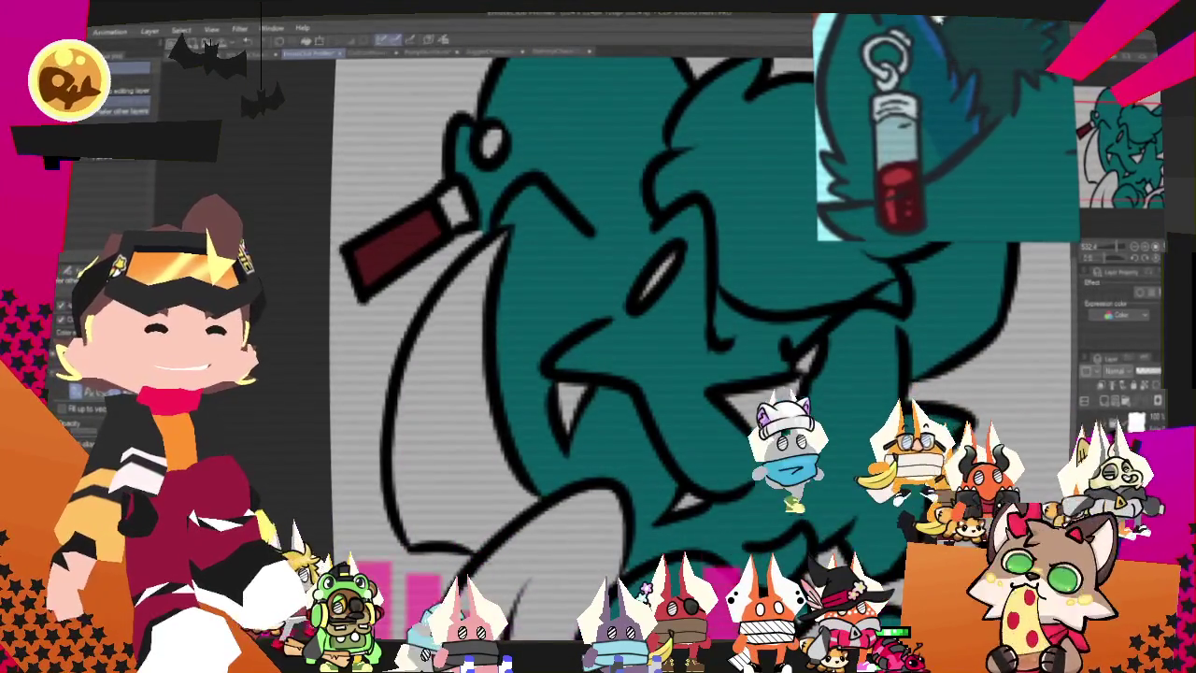
pyautogui.scroll(-5, 654, 355)
pyautogui.scroll(5, 654, 355)
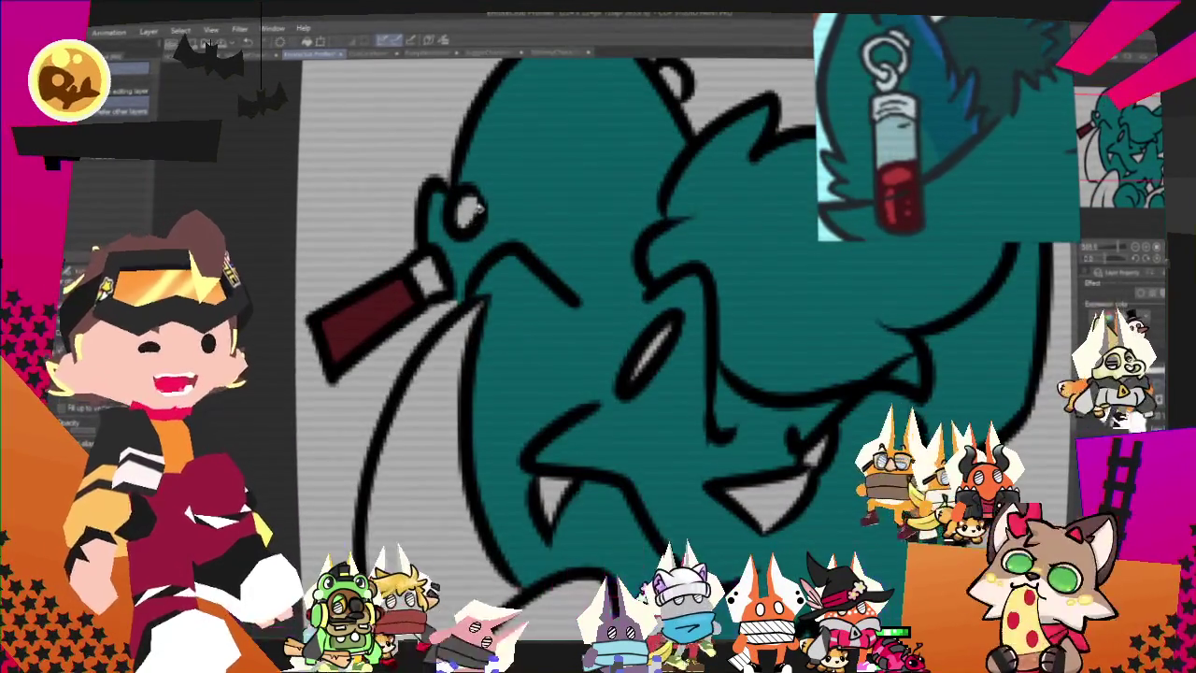
pyautogui.scroll(1, 472, 213)
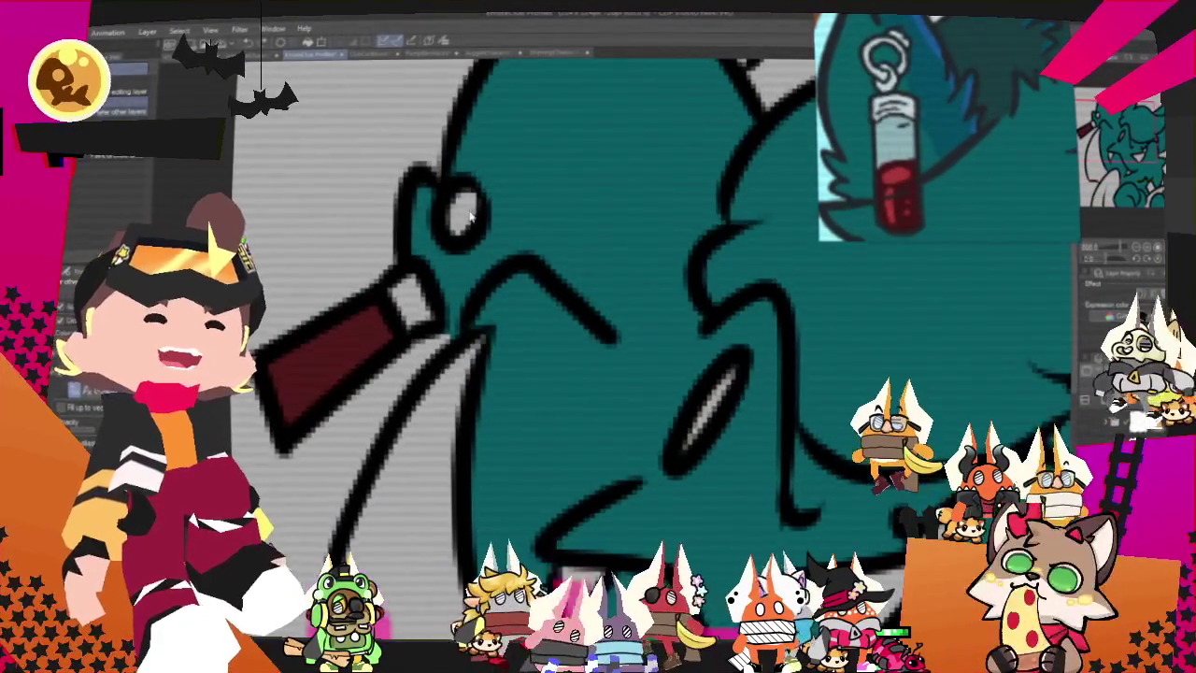
pyautogui.scroll(-2, 470, 215)
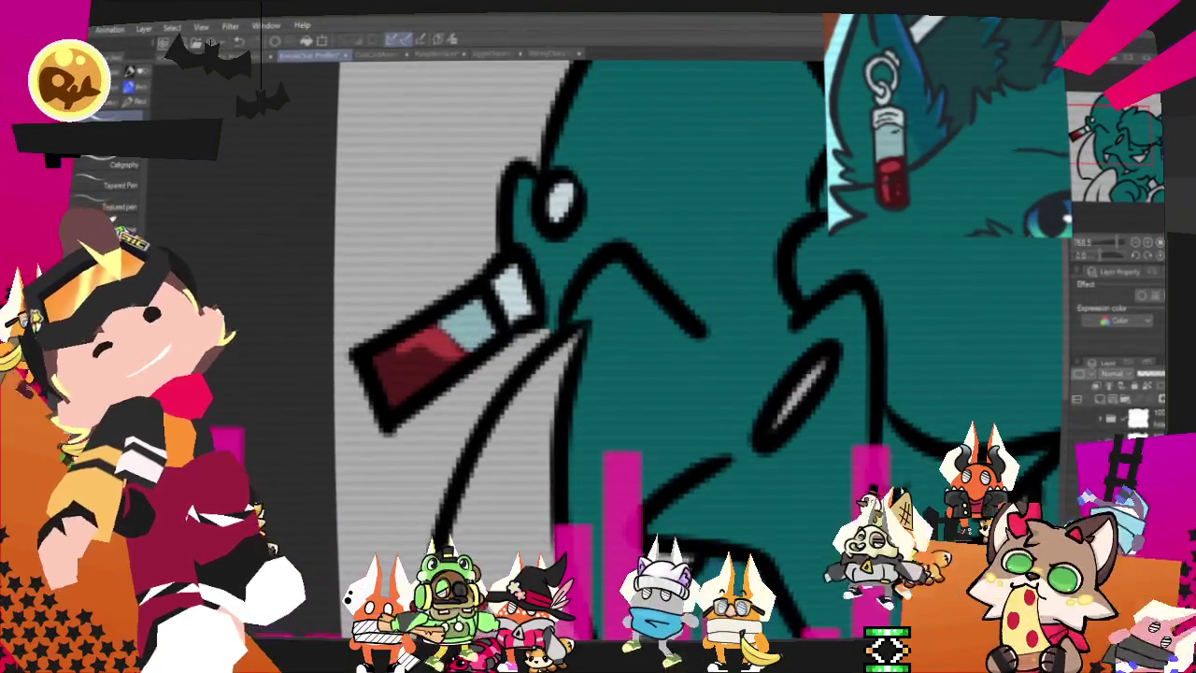
# Step: Paint a white highlight across the red vial, zoom out, and switch to the music player
pyautogui.moveTo(383, 366); pyautogui.dragTo(460, 343)
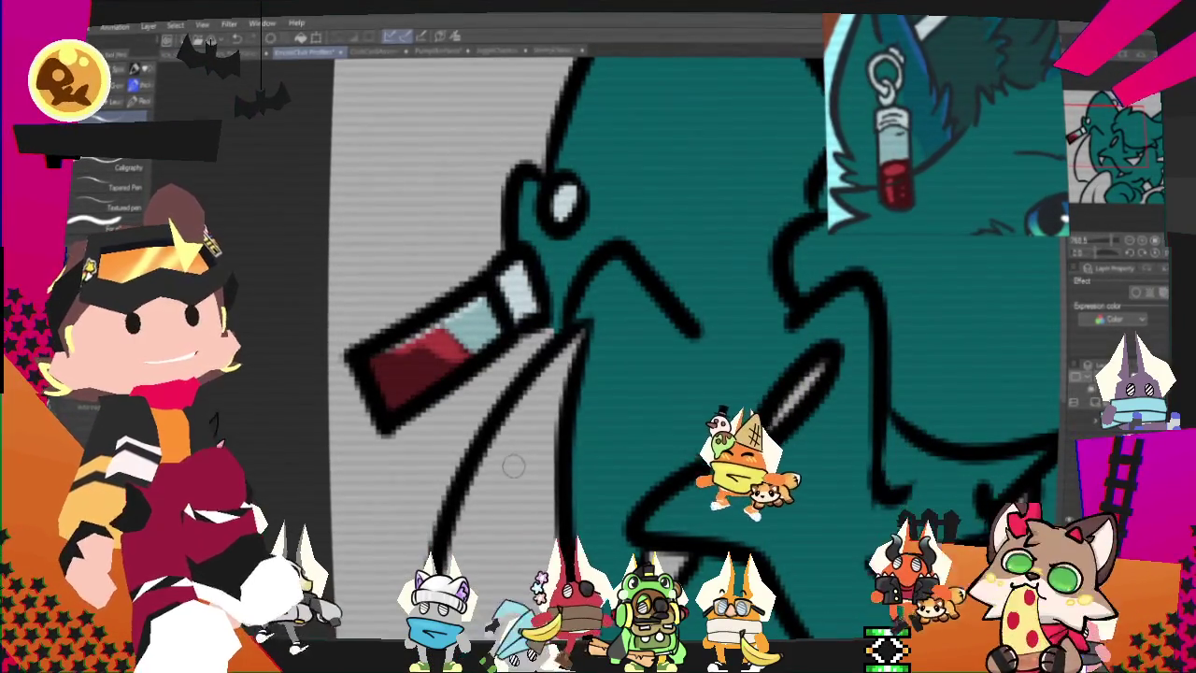
pyautogui.scroll(-2, 514, 466)
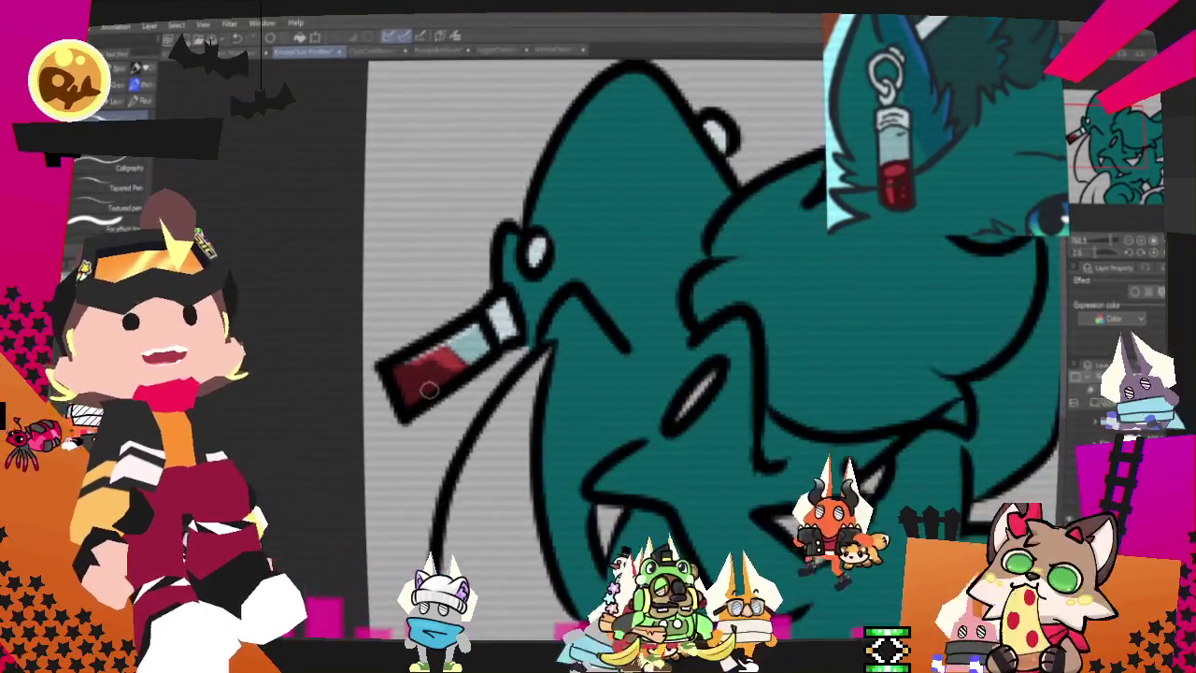
pyautogui.scroll(-2, 516, 439)
pyautogui.scroll(-2, 519, 399)
pyautogui.scroll(1, 520, 399)
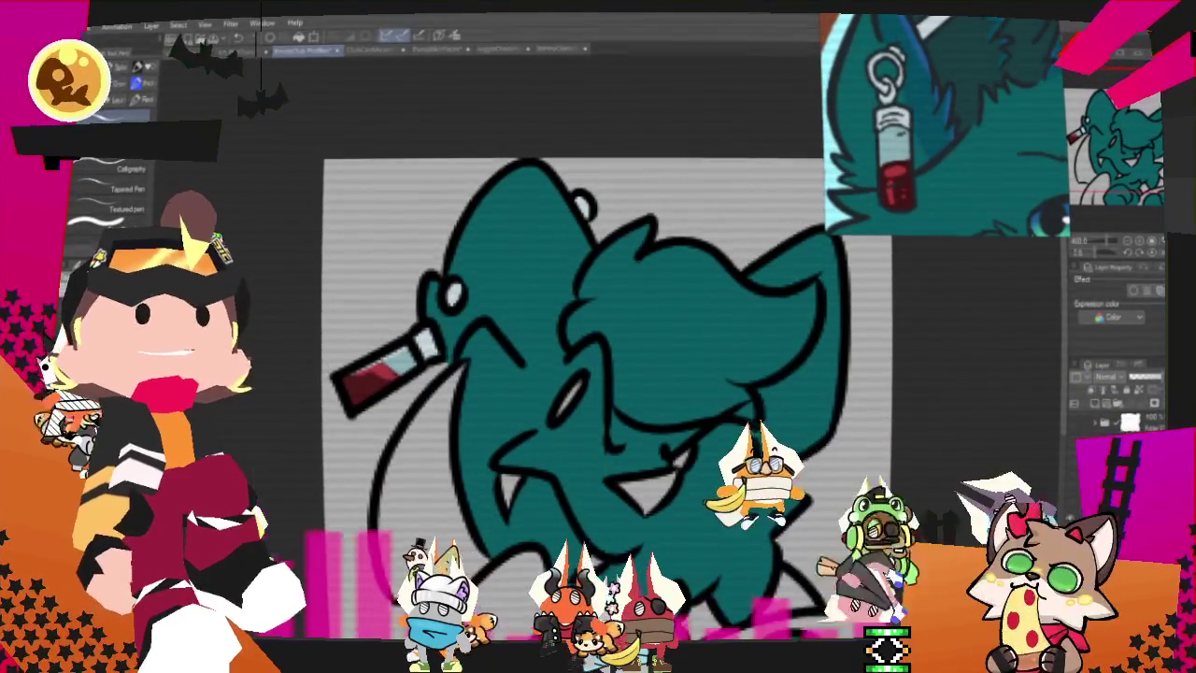
pyautogui.hotkey('alt', 'Tab')
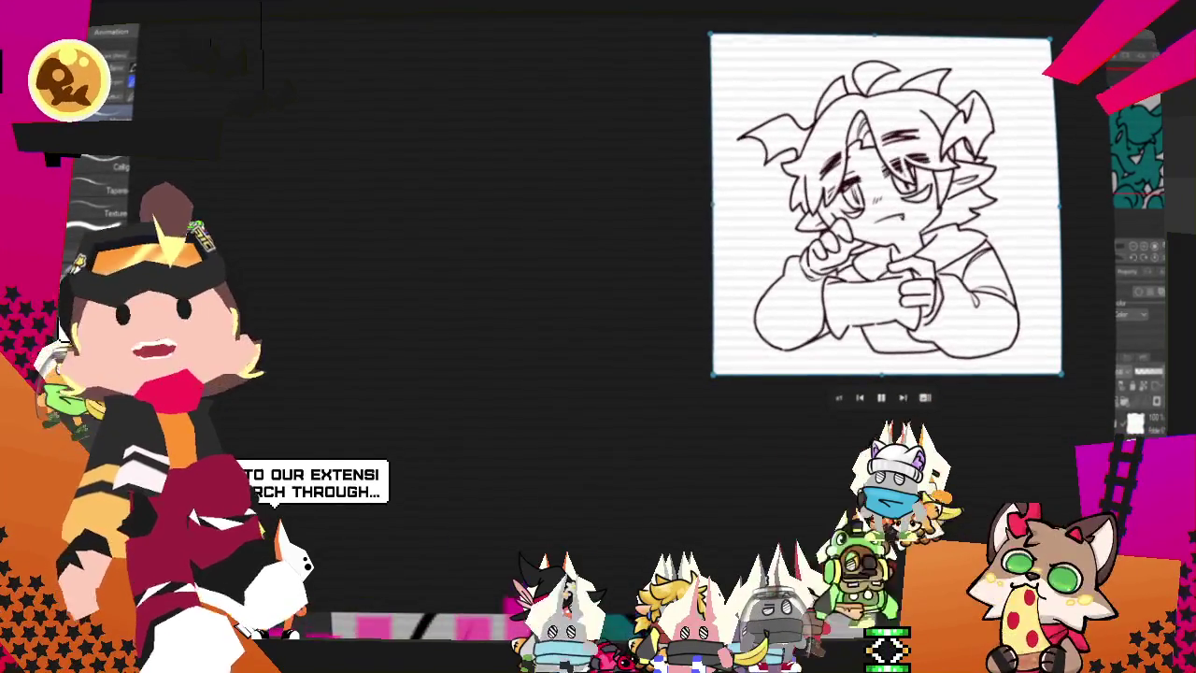
# Step: Drag the wolf's reference sheet into the workspace to load it as an image
pyautogui.moveTo(579, 282); pyautogui.dragTo(585, 285)
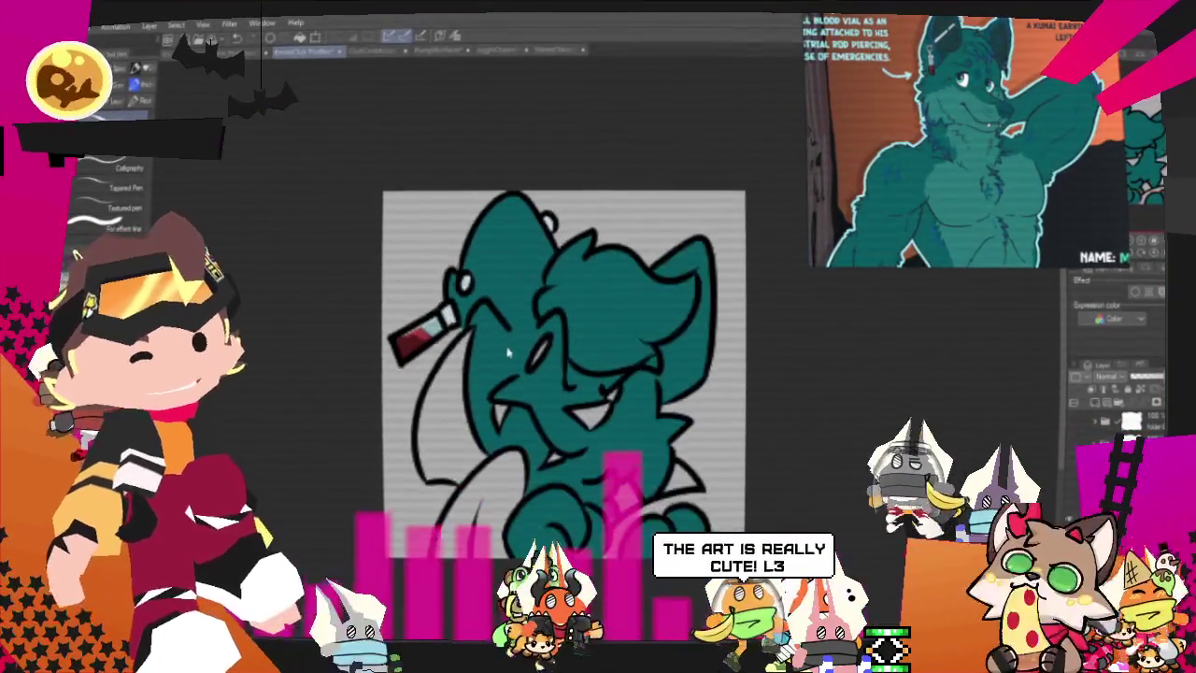
# Step: Zoom the canvas in and out to frame the teal wolf's face
pyautogui.scroll(2, 552, 512)
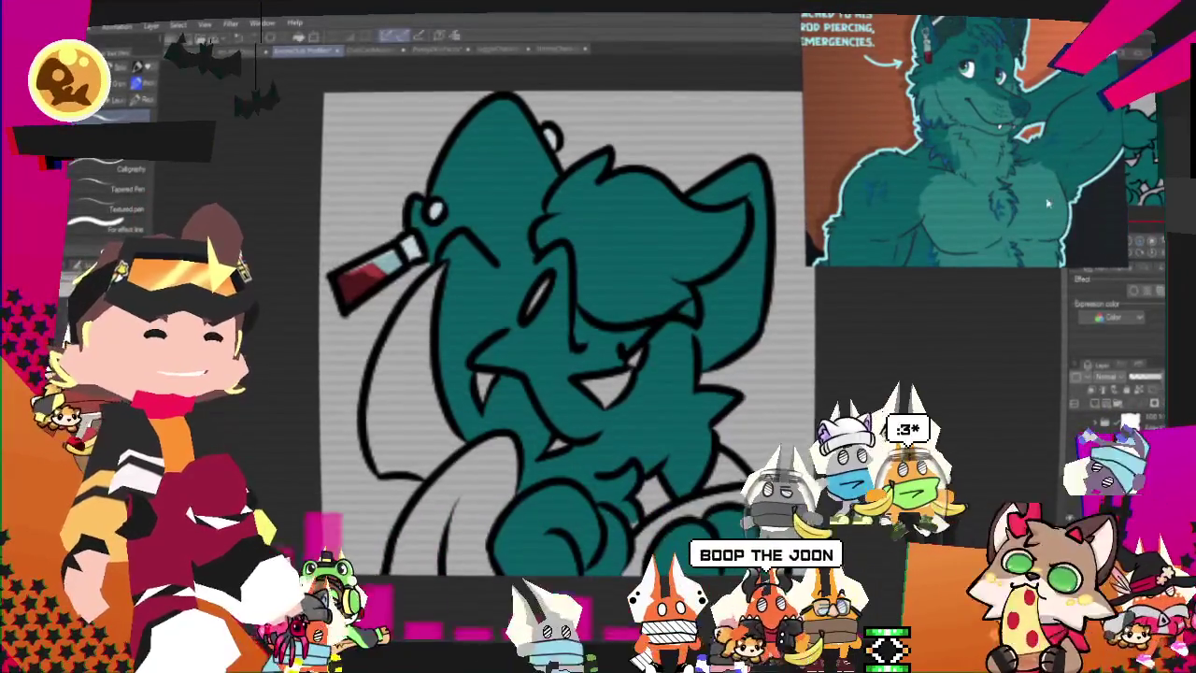
pyautogui.scroll(-2, 348, 217)
pyautogui.scroll(-2, 347, 216)
pyautogui.scroll(3, 499, 268)
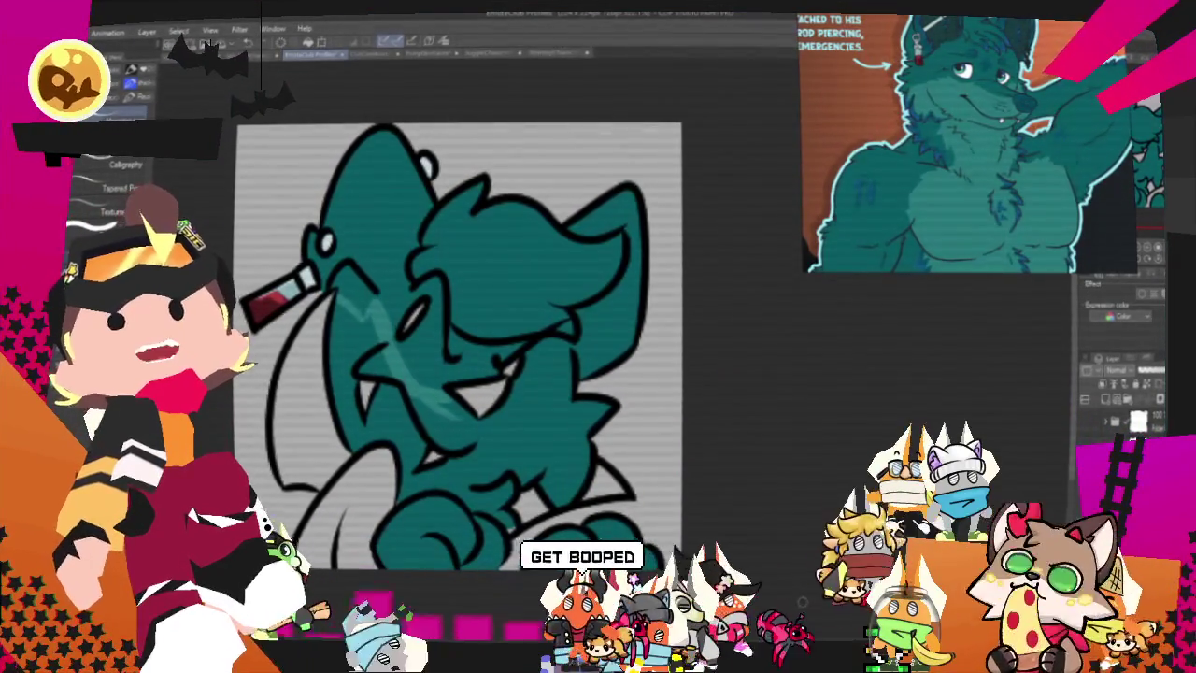
# Step: Center the wolf's head in view and apply the lighter teal shading to its face
pyautogui.moveTo(538, 391)
pyautogui.mouseDown()
pyautogui.moveTo(651, 331)
pyautogui.moveTo(701, 365)
pyautogui.mouseUp()
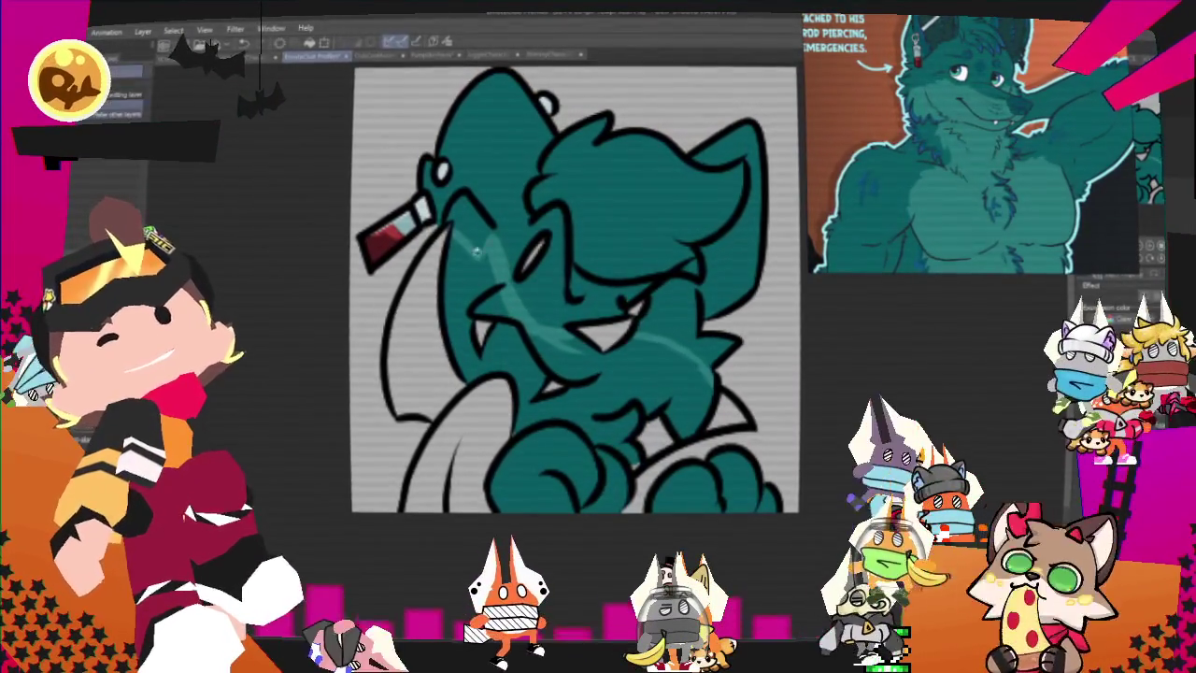
pyautogui.click(283, 222)
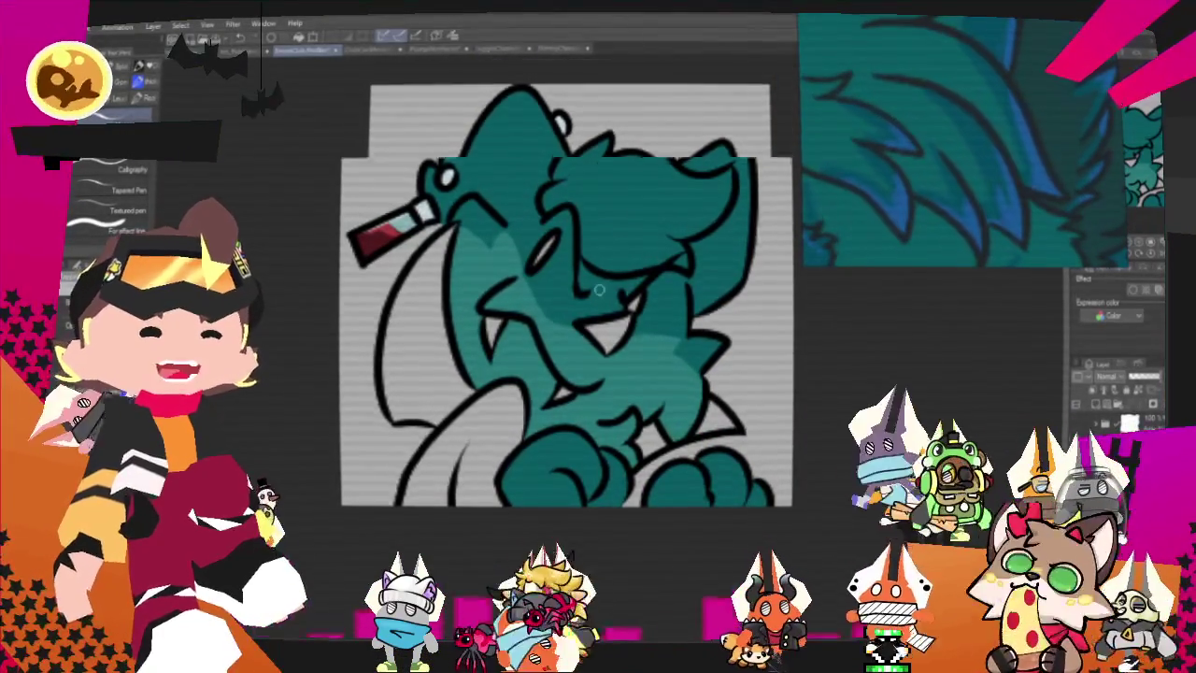
# Step: Zoom out slightly to frame the wolf's hair tuft for shading
pyautogui.scroll(-2, 599, 290)
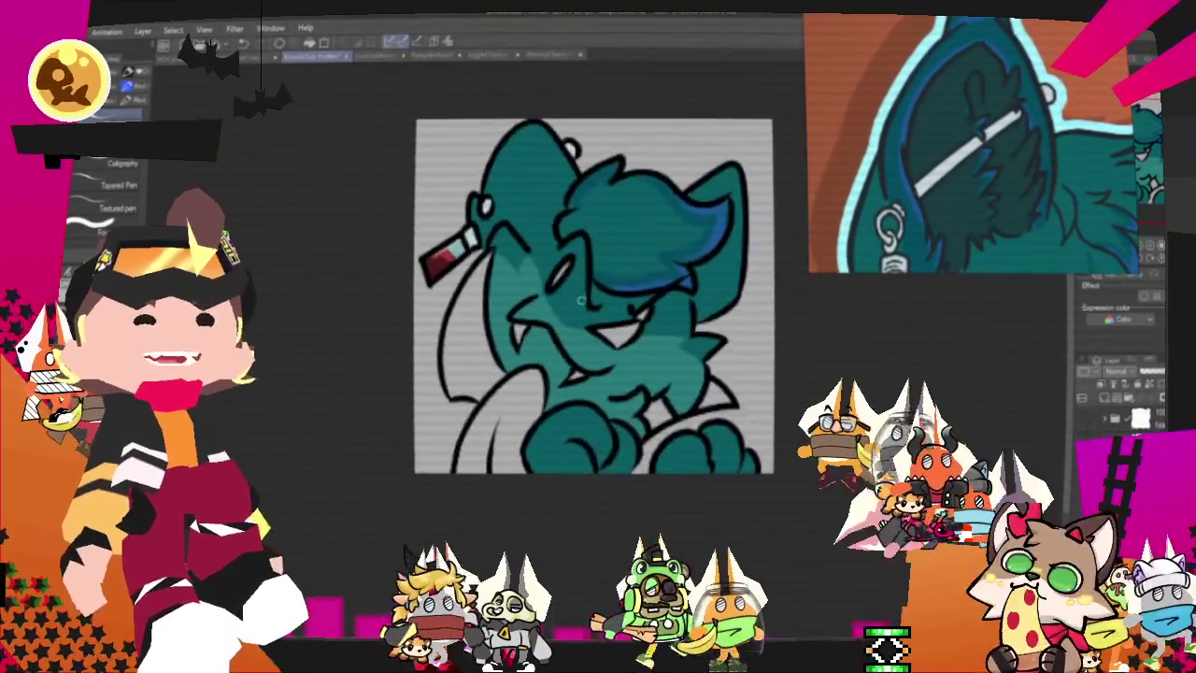
# Step: Zoom in, switch to the pen (P) for the head's top-edge shading, then to the fill tool (G)
pyautogui.scroll(2, 495, 265)
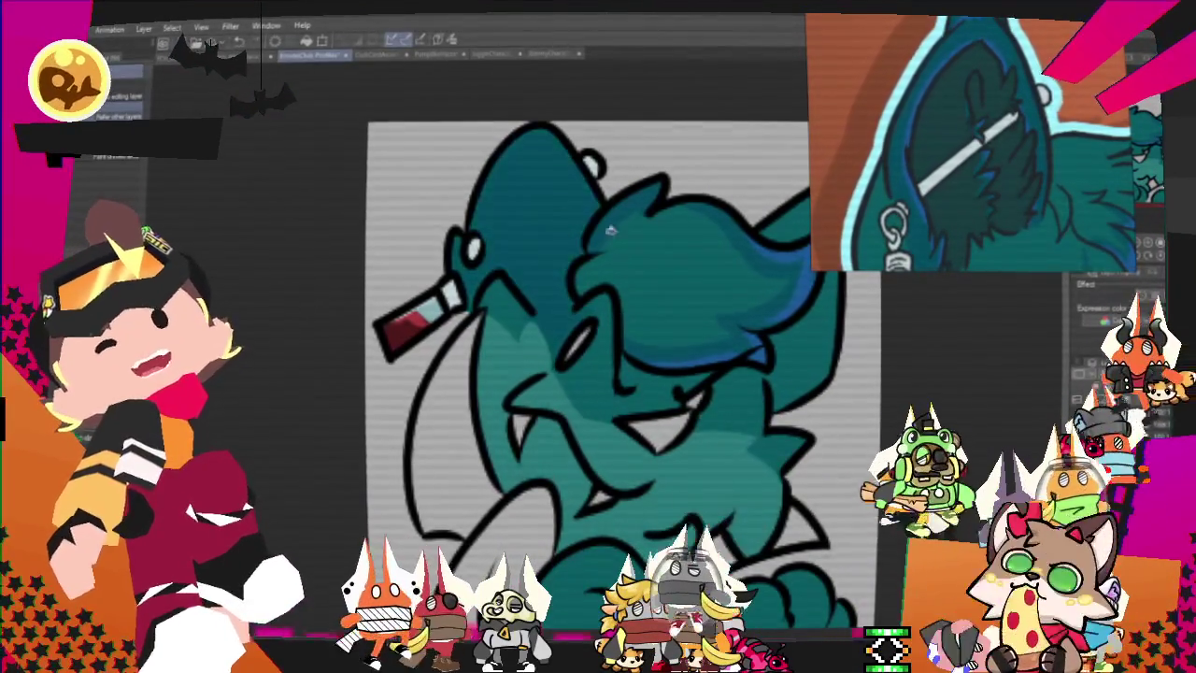
pyautogui.press('p')
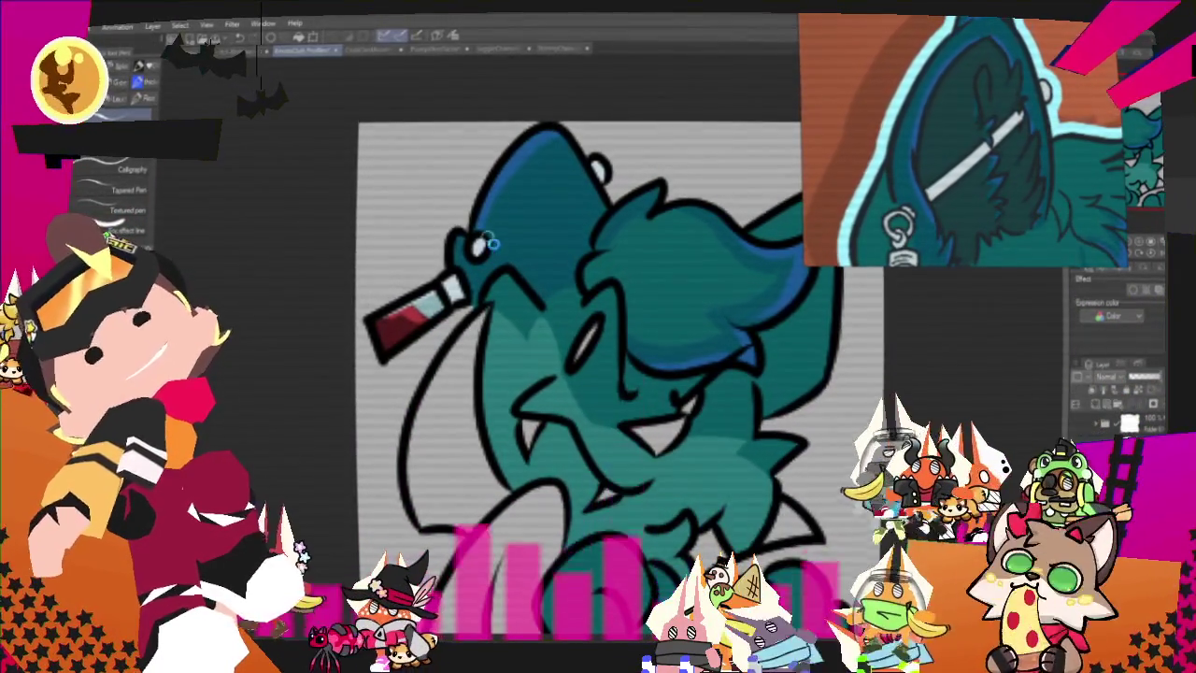
pyautogui.scroll(1, 564, 268)
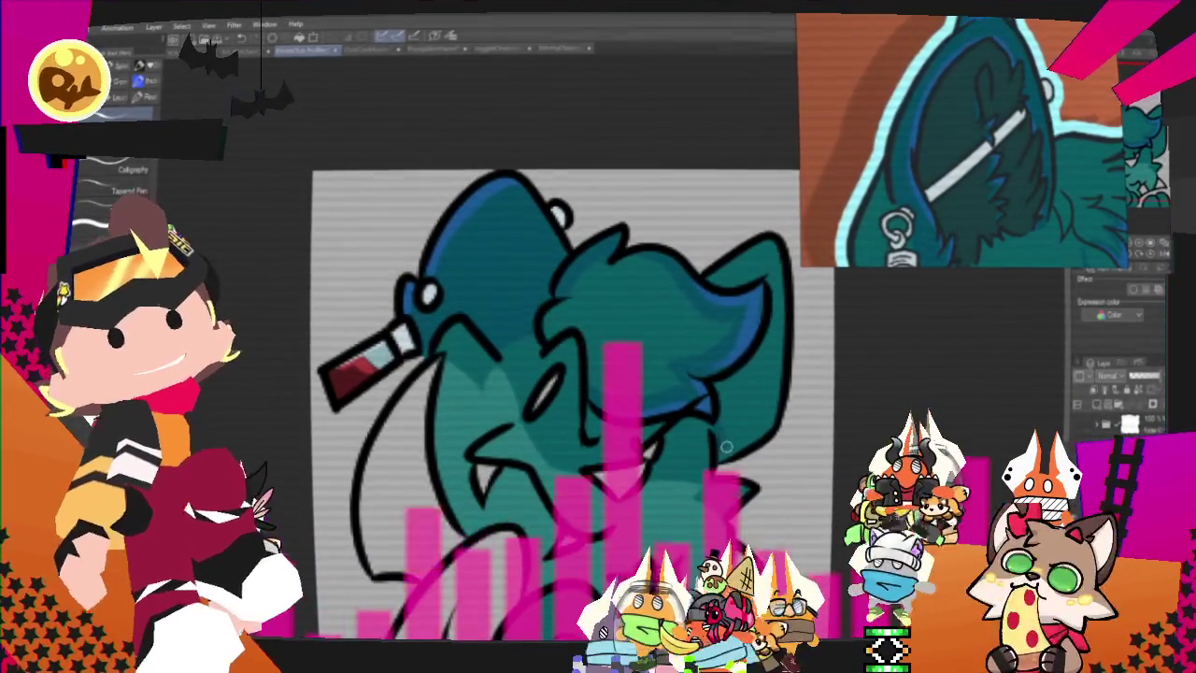
pyautogui.press('g')
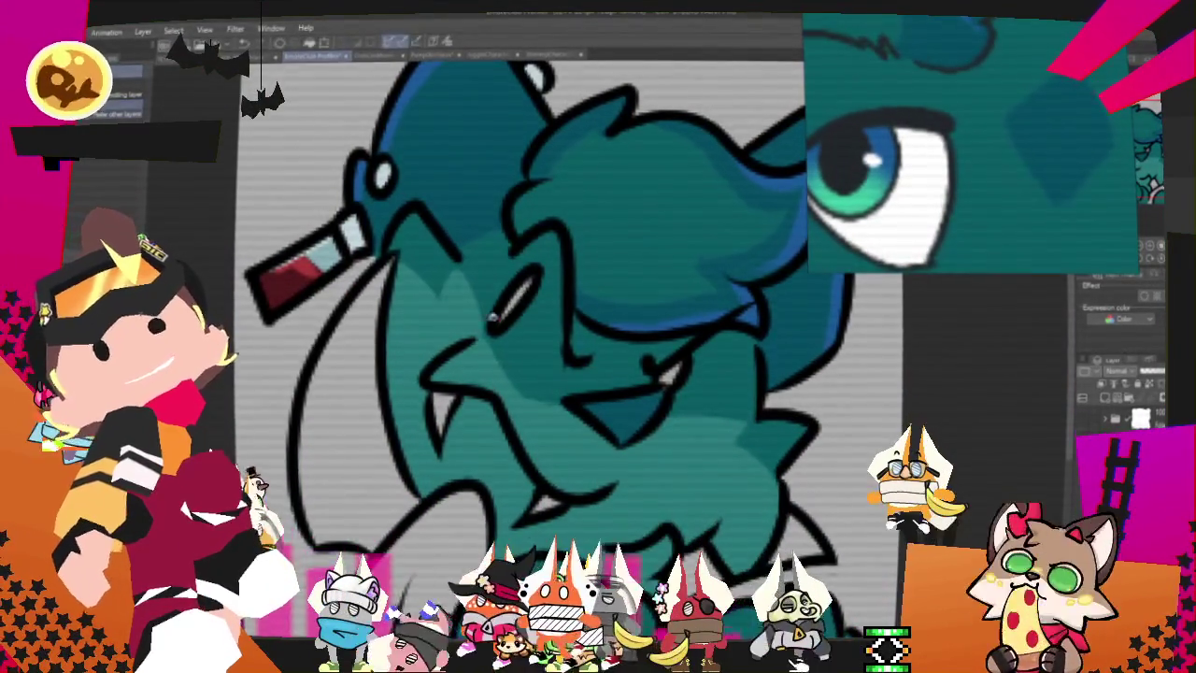
pyautogui.click(532, 280)
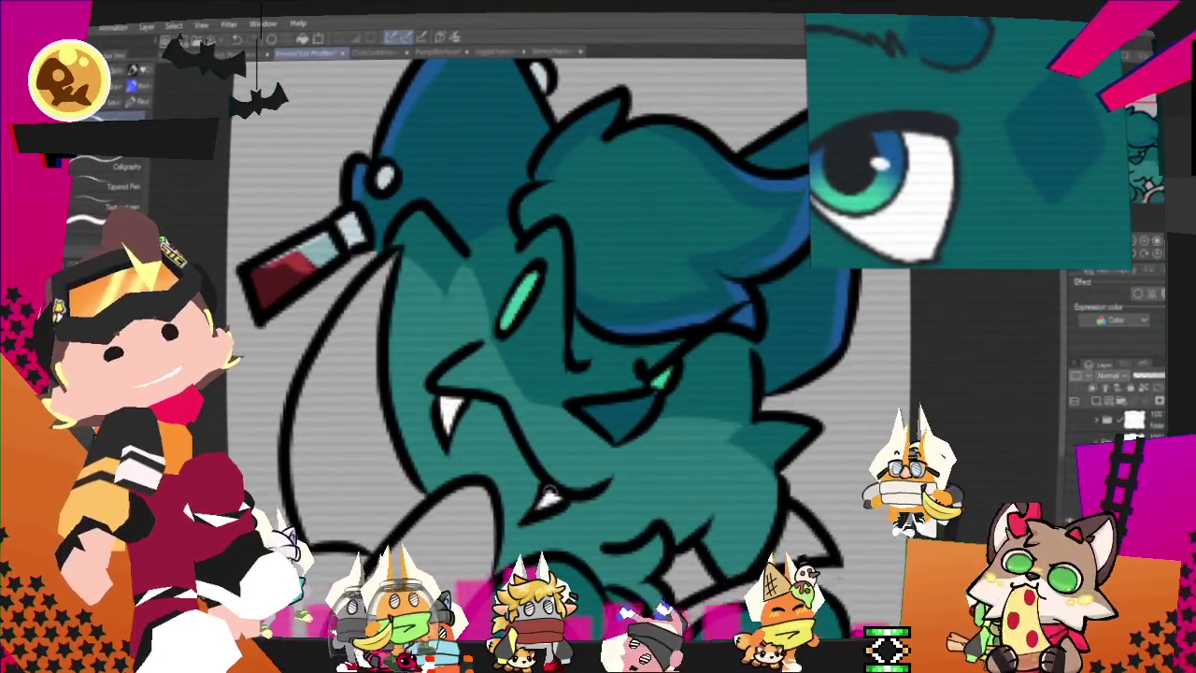
pyautogui.moveTo(523, 309); pyautogui.dragTo(631, 267)
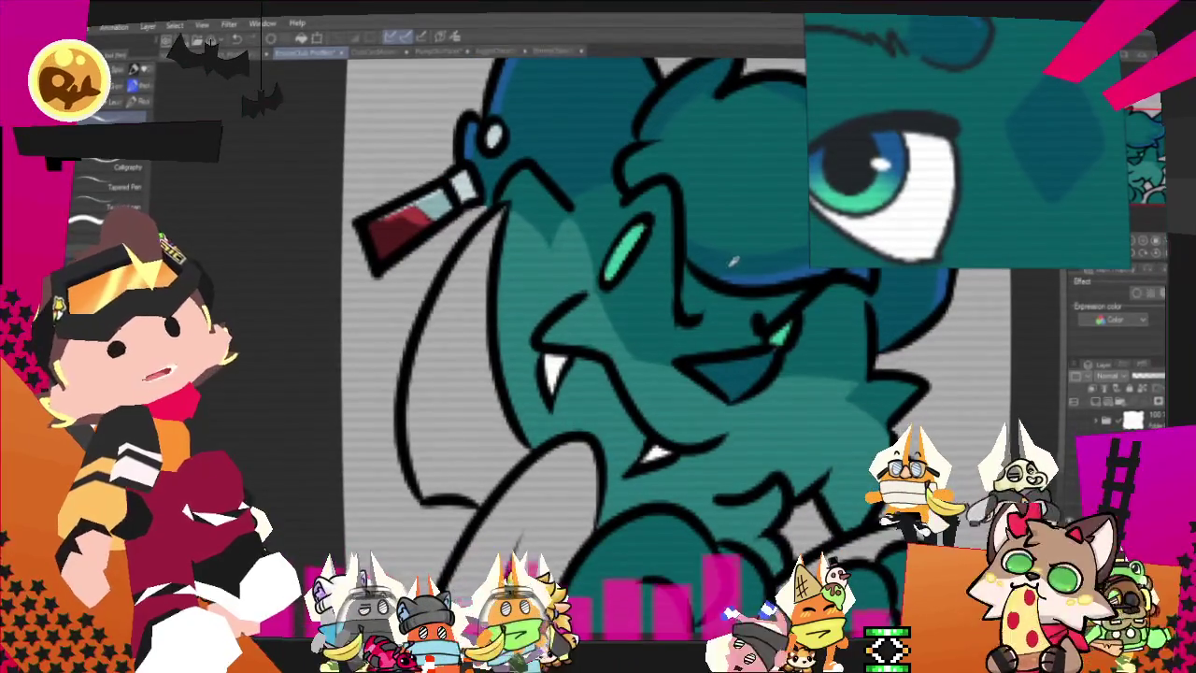
pyautogui.press('g')
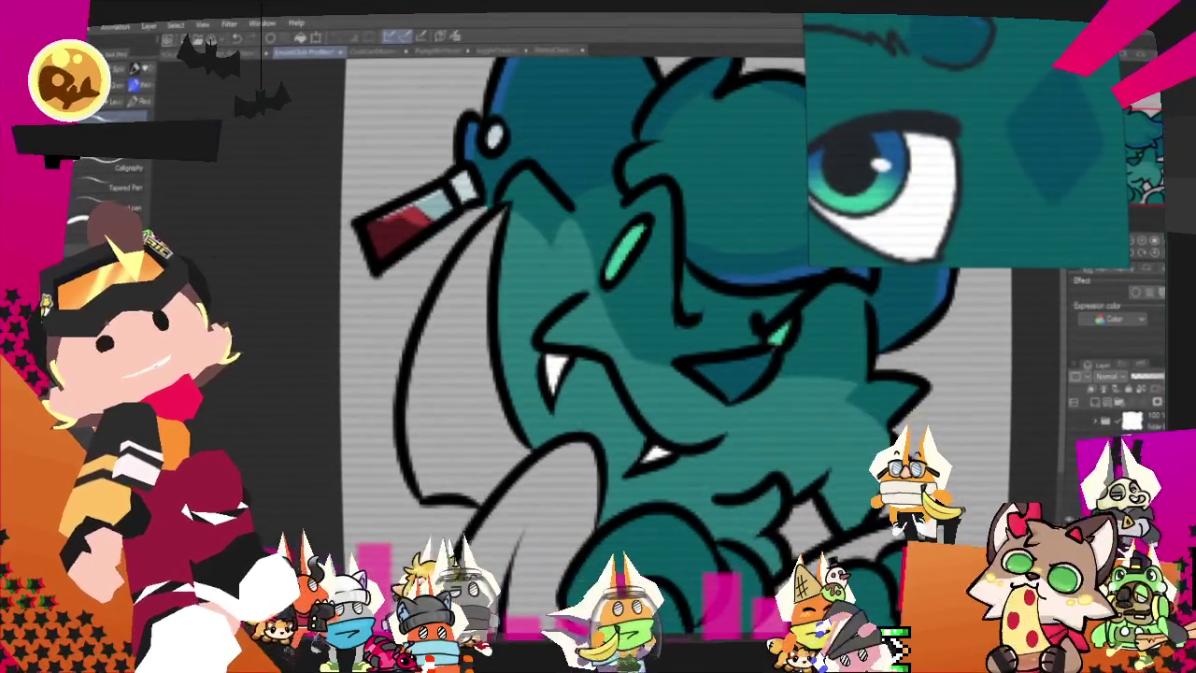
pyautogui.click(481, 438)
pyautogui.click(537, 472)
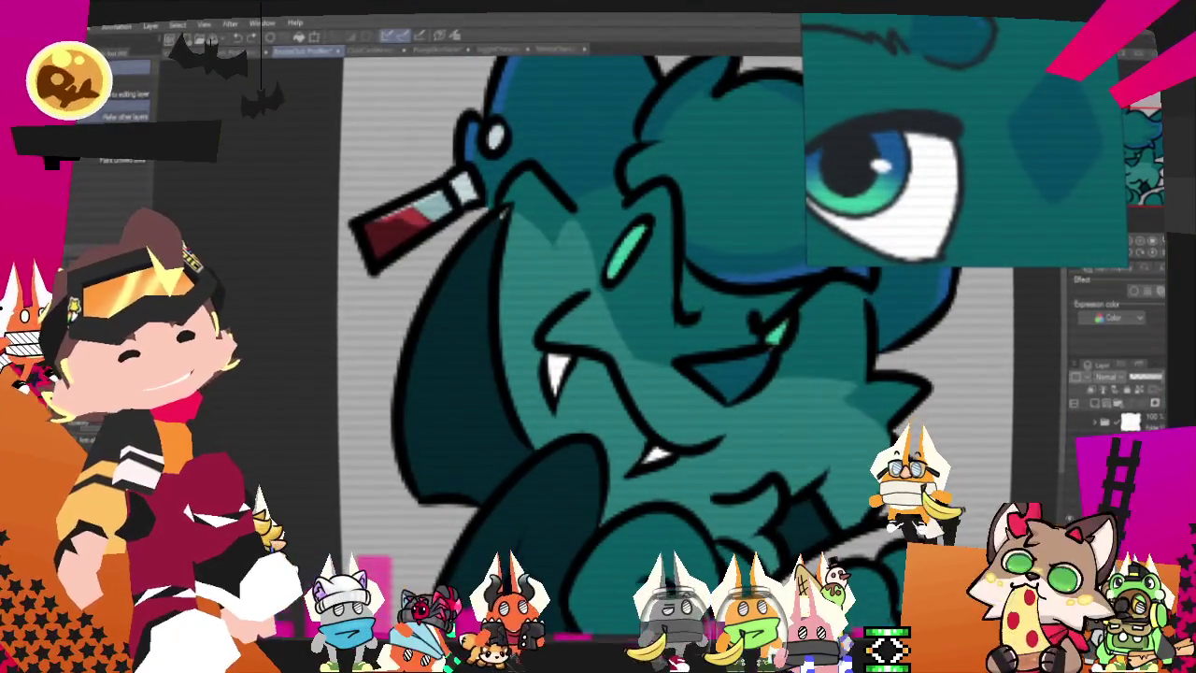
pyautogui.moveTo(1112, 211); pyautogui.dragTo(970, 245)
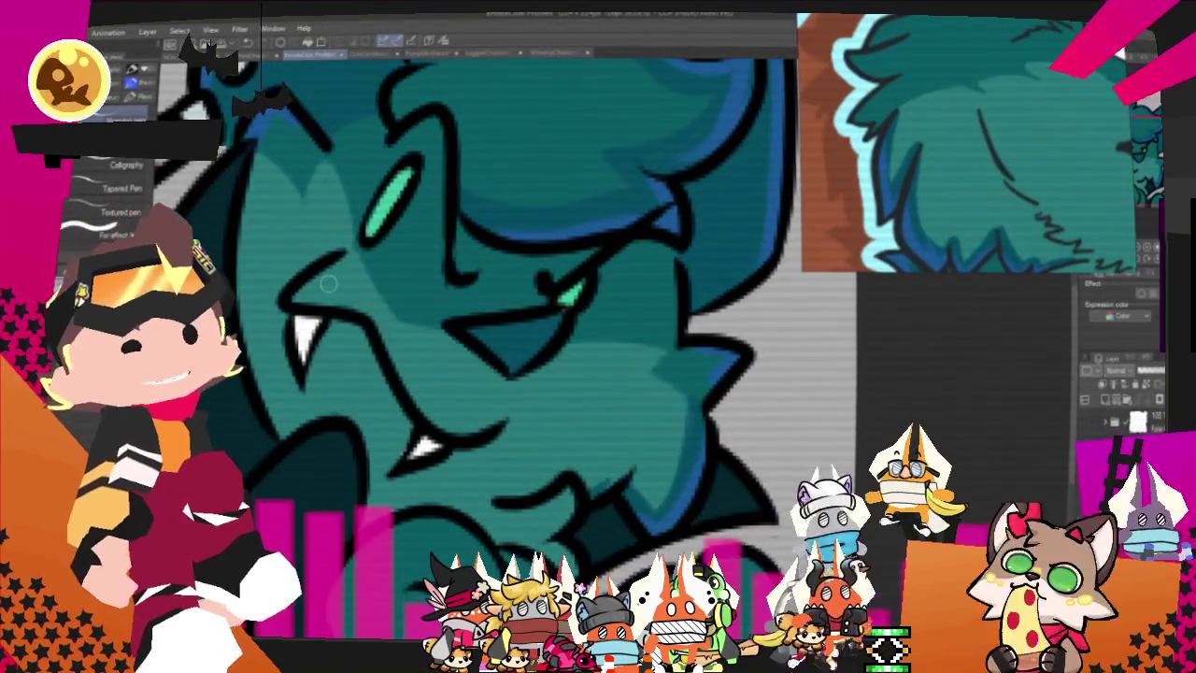
pyautogui.scroll(-5, 328, 284)
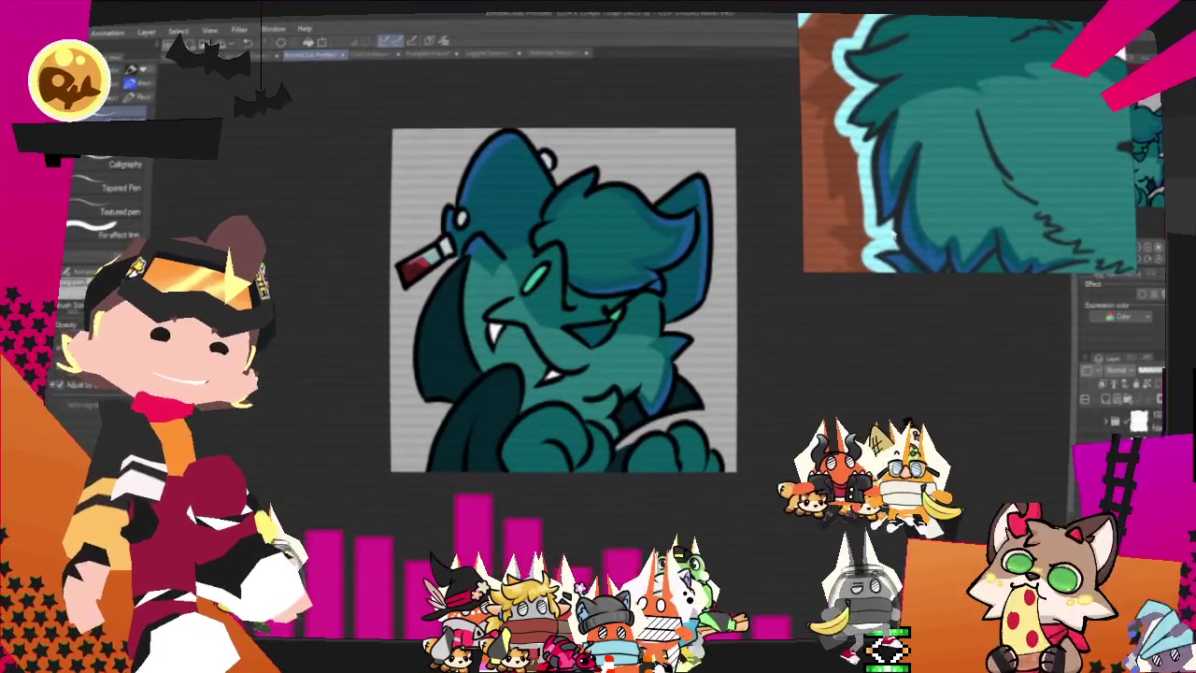
pyautogui.scroll(2, 569, 326)
pyautogui.scroll(3, 569, 326)
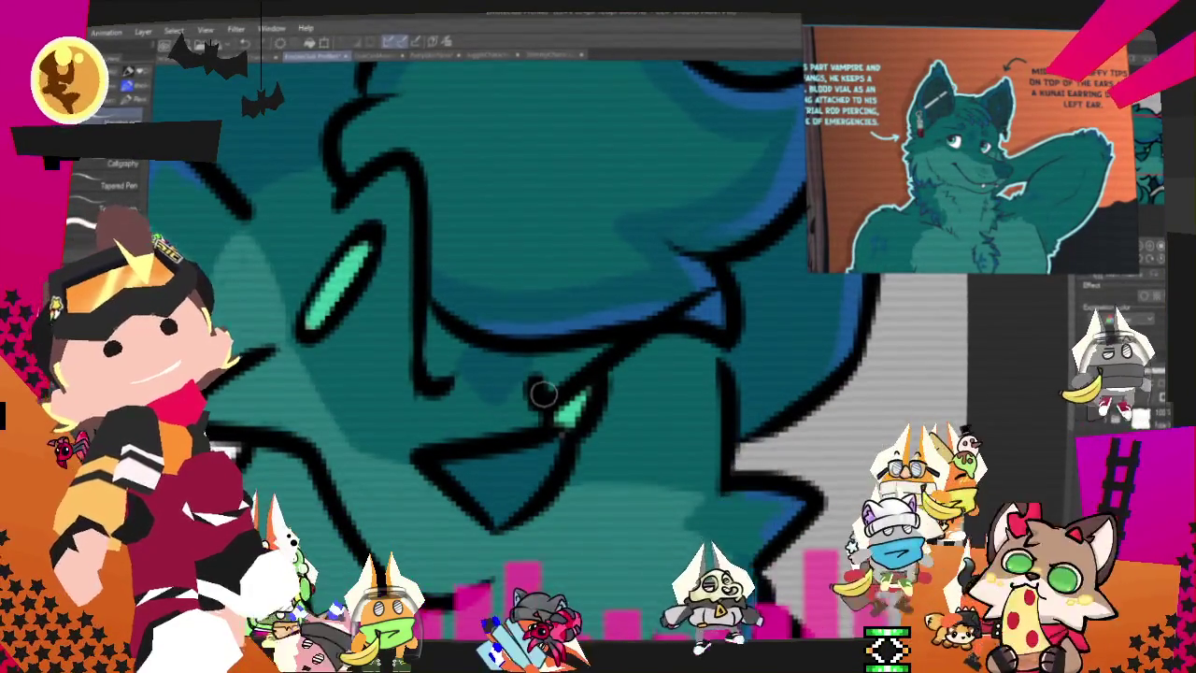
pyautogui.scroll(-5, 543, 394)
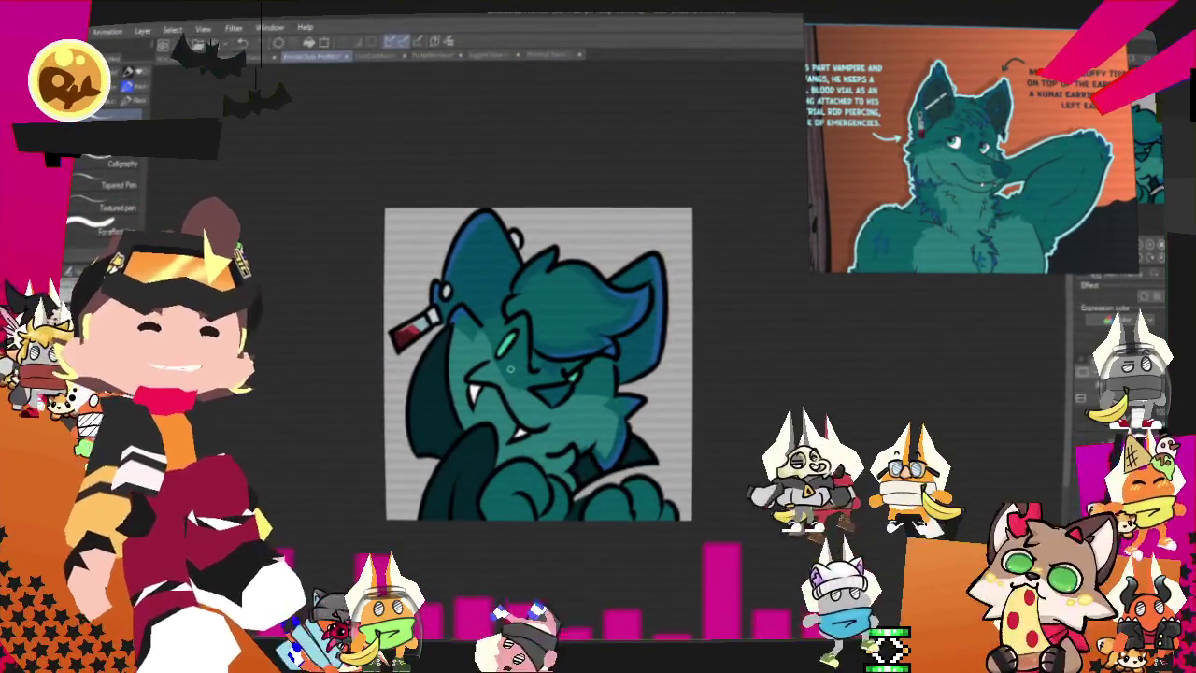
# Step: Paint a small dark-teal dangling charm beside the wolf's right ear, thickening and reshaping its top
pyautogui.scroll(1, 538, 364)
pyautogui.scroll(1, 538, 364)
pyautogui.scroll(1, 538, 364)
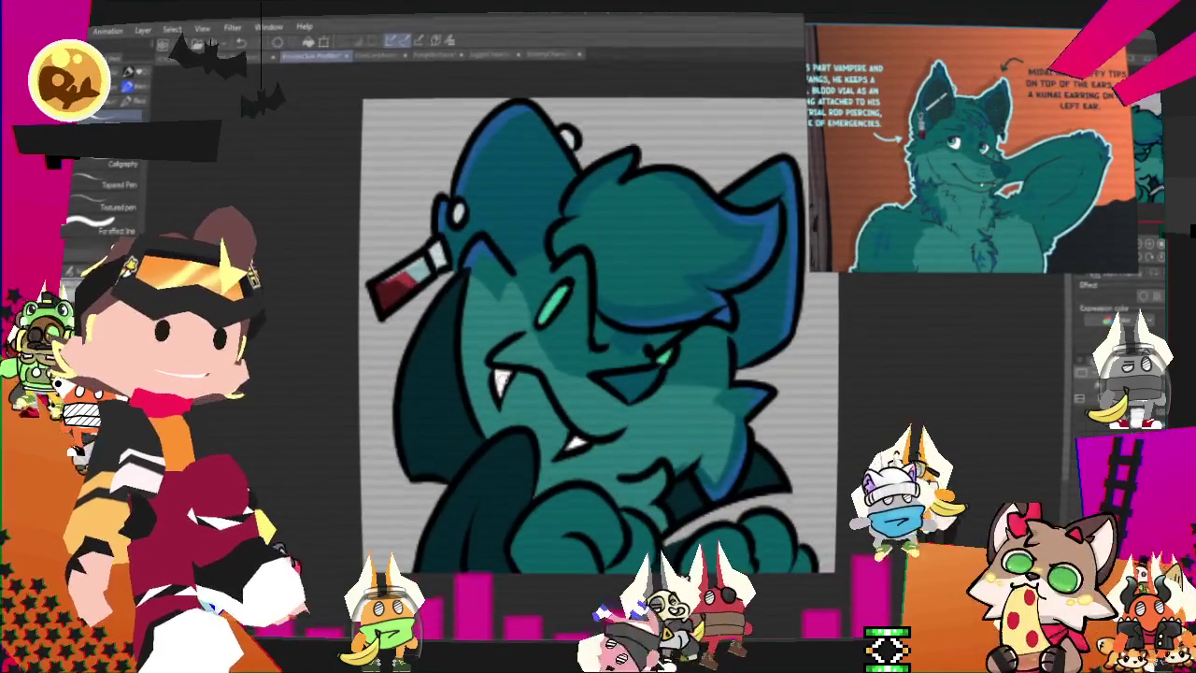
pyautogui.scroll(-1, 489, 400)
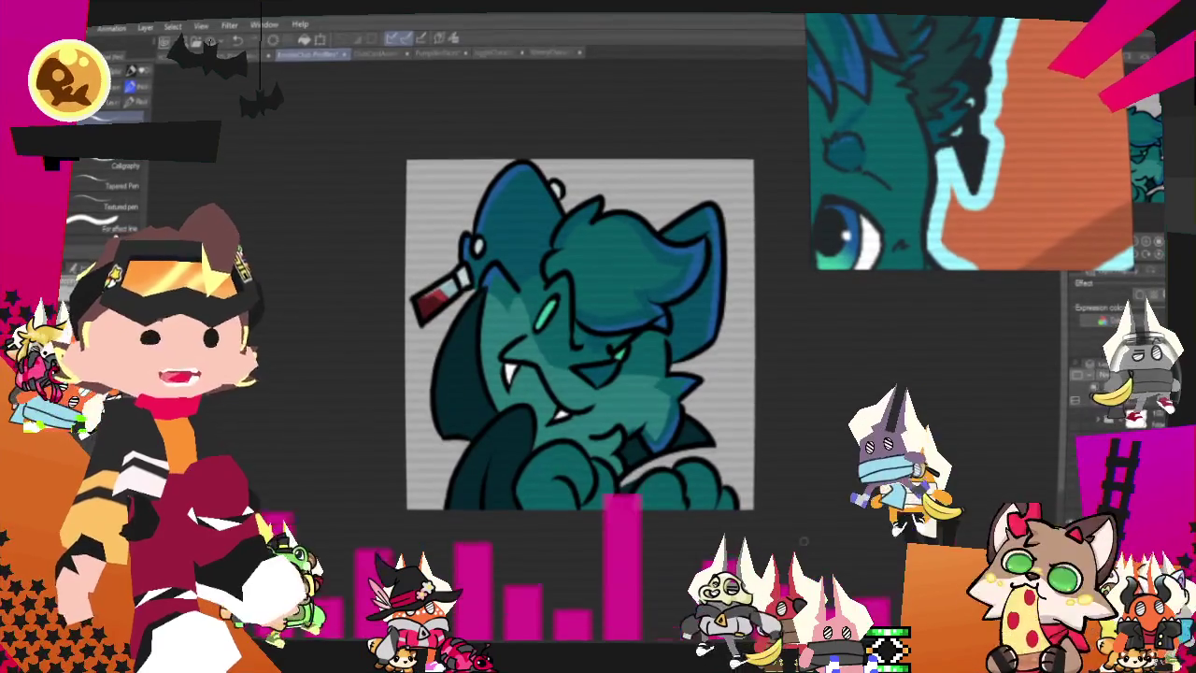
pyautogui.scroll(3, 736, 454)
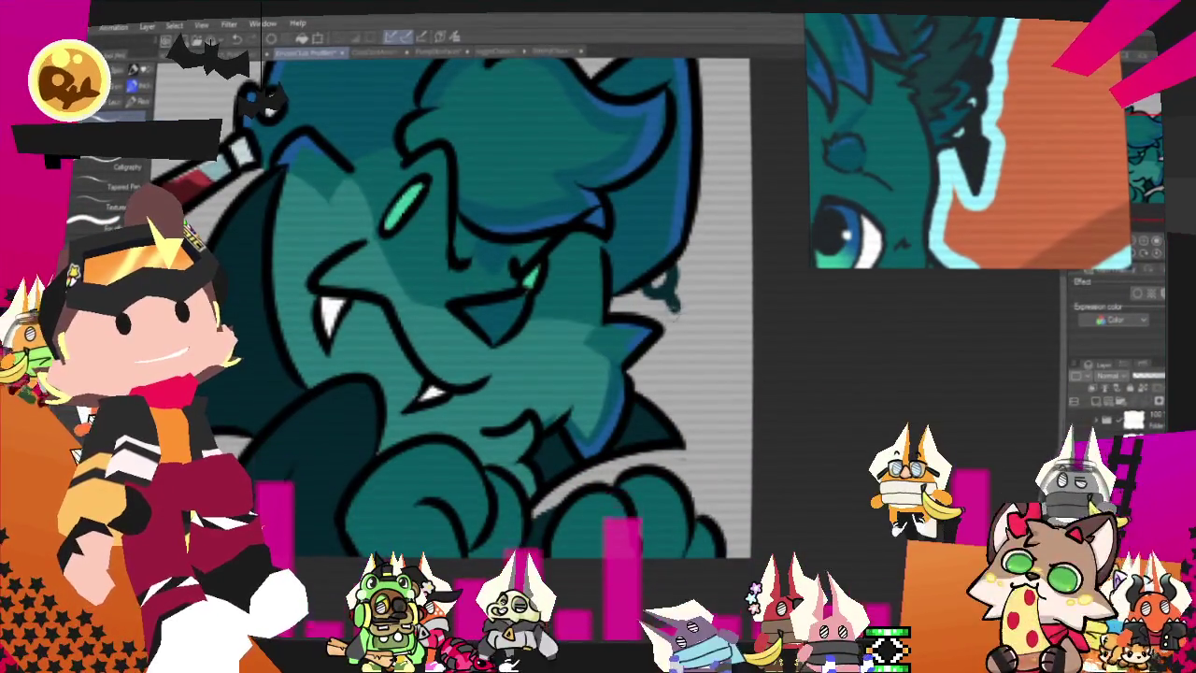
pyautogui.moveTo(671, 280); pyautogui.dragTo(703, 341)
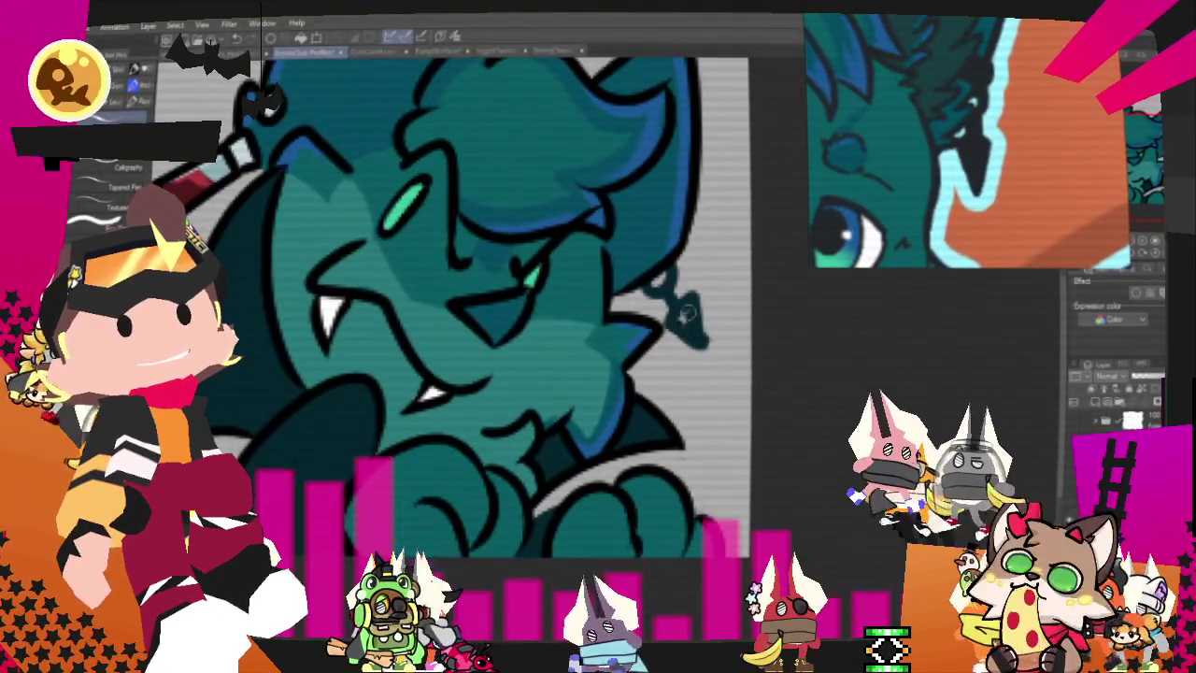
pyautogui.moveTo(675, 285); pyautogui.dragTo(699, 338)
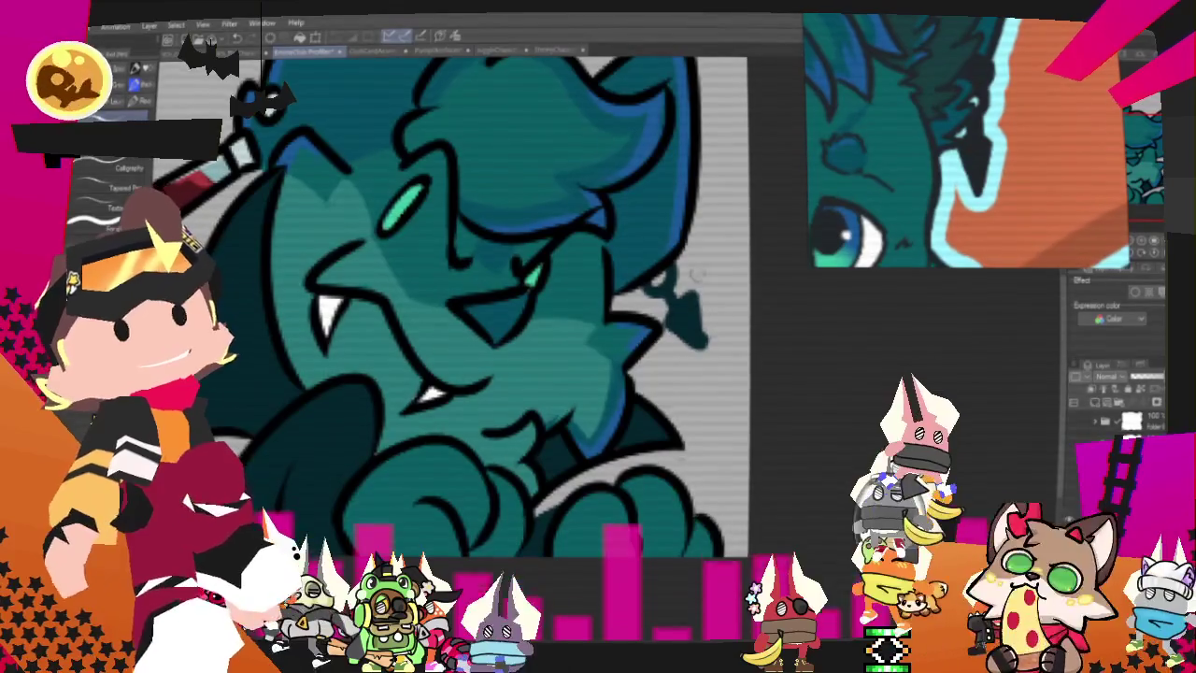
pyautogui.moveTo(671, 281); pyautogui.dragTo(703, 355)
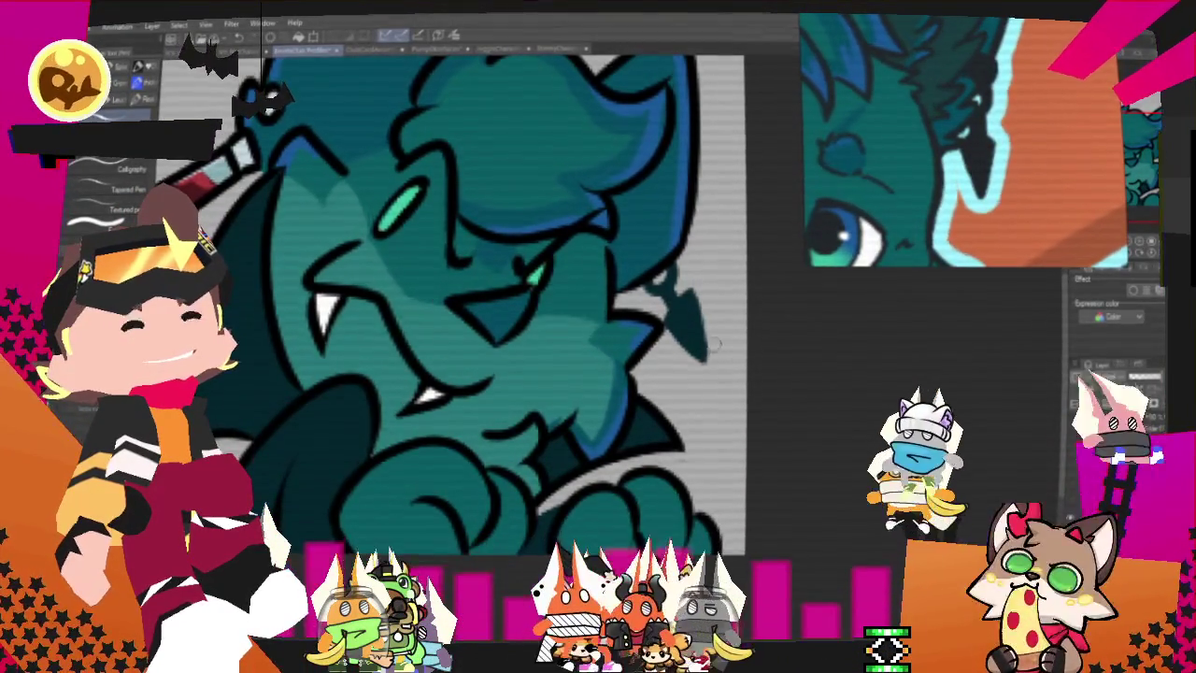
# Step: Export the emote as a single-layer transparent PNG, then switch to the EmoteClub card document
pyautogui.scroll(-2, 685, 422)
pyautogui.scroll(-3, 685, 422)
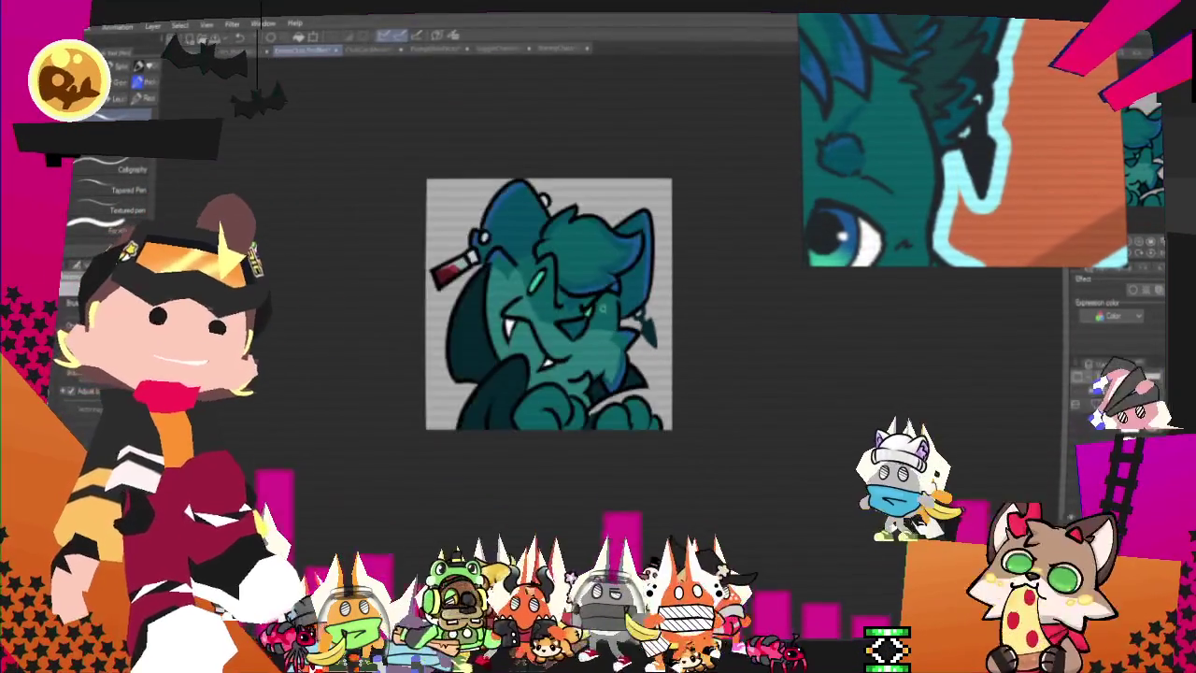
pyautogui.scroll(-1, 685, 423)
pyautogui.scroll(2, 685, 422)
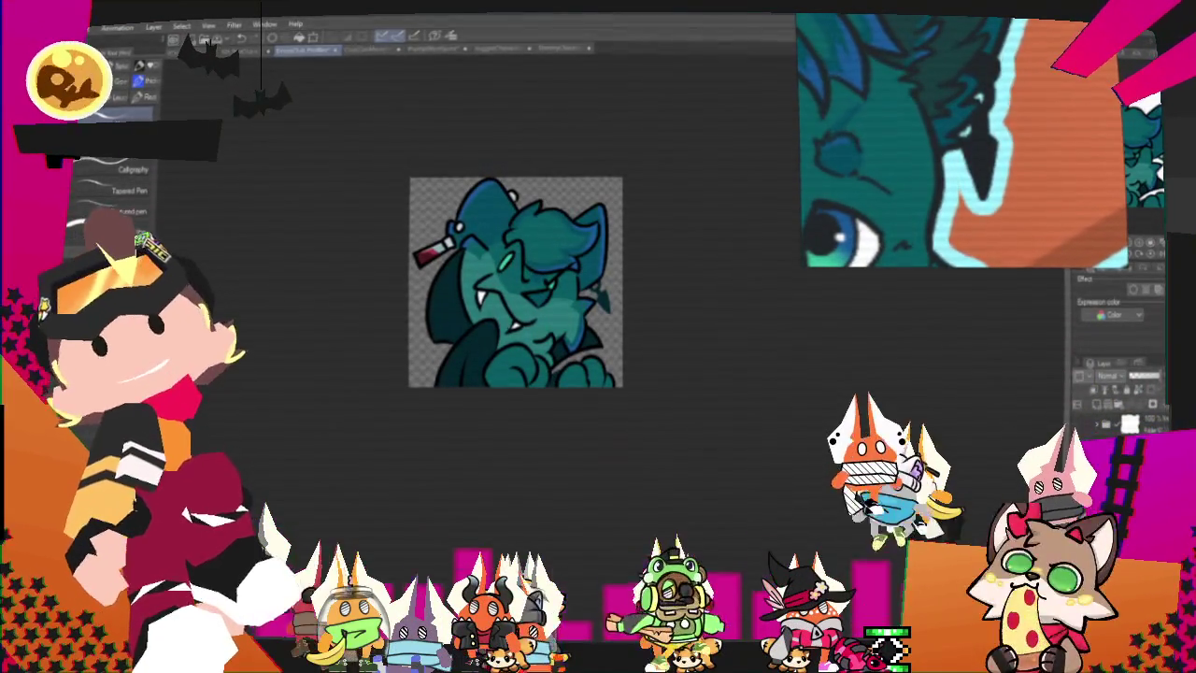
pyautogui.click(103, 25)
pyautogui.moveTo(140, 183)
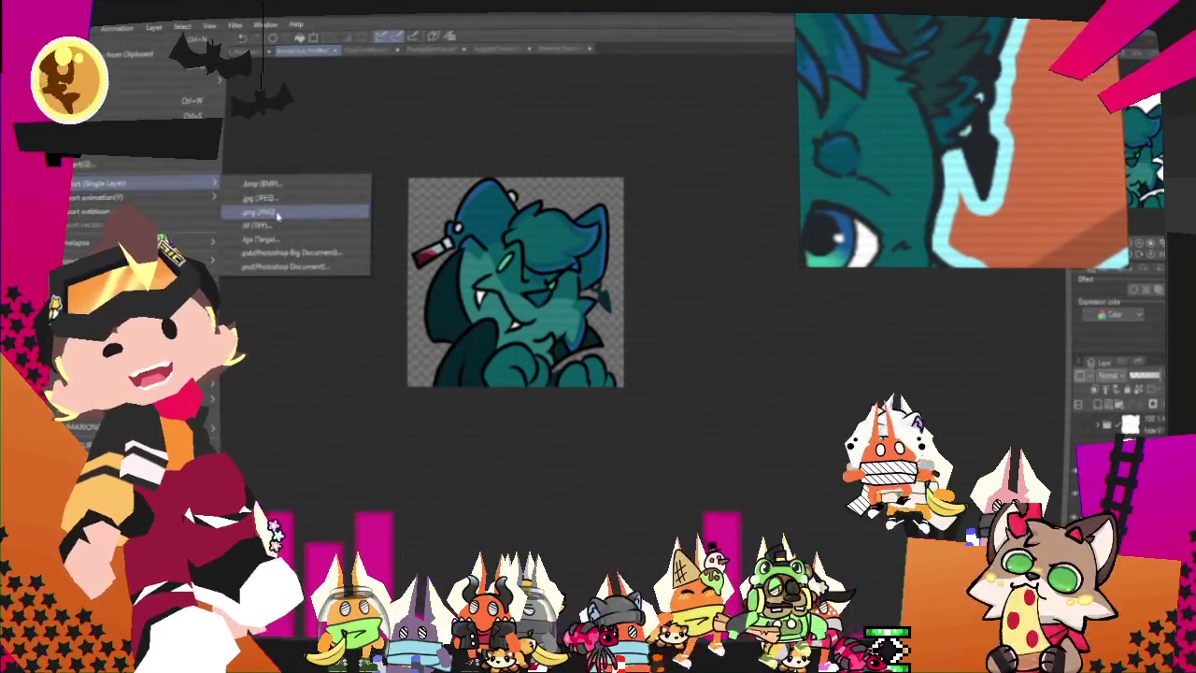
pyautogui.click(280, 212)
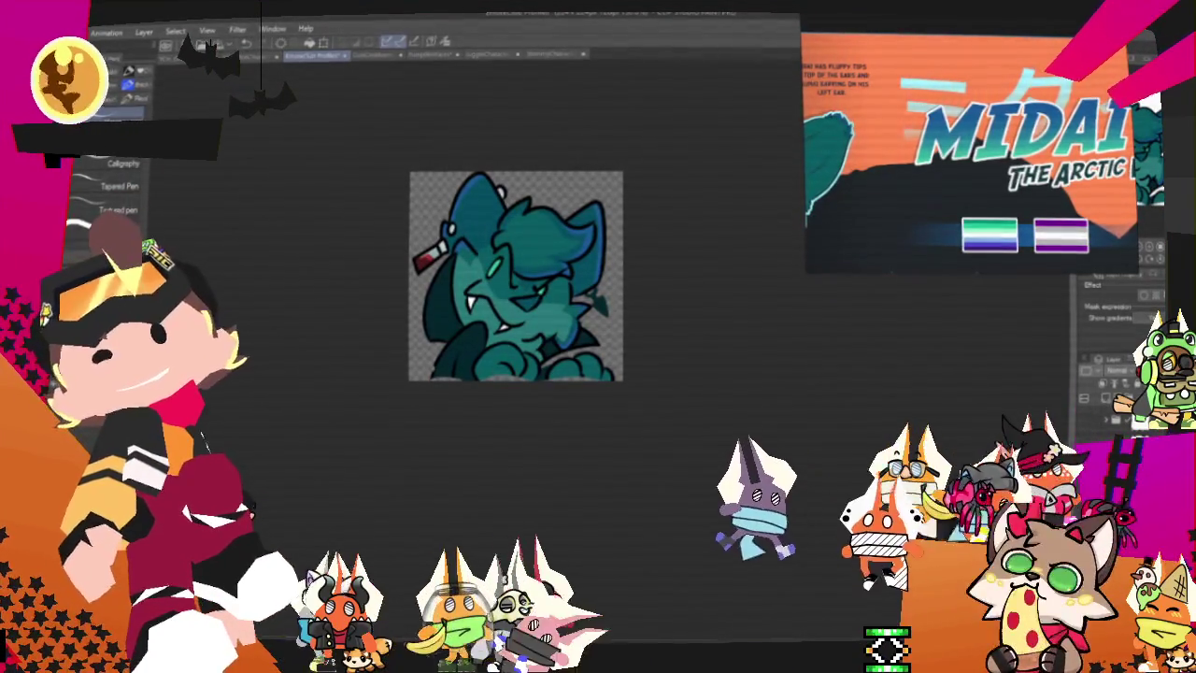
pyautogui.click(30, 32)
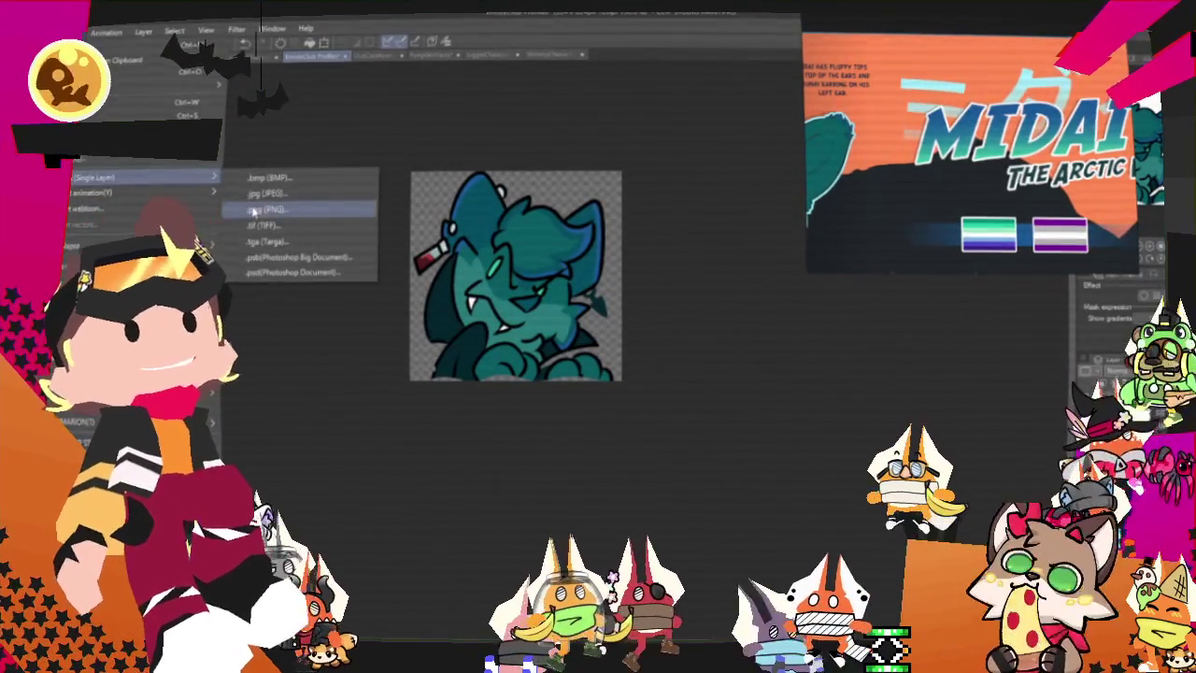
pyautogui.click(269, 209)
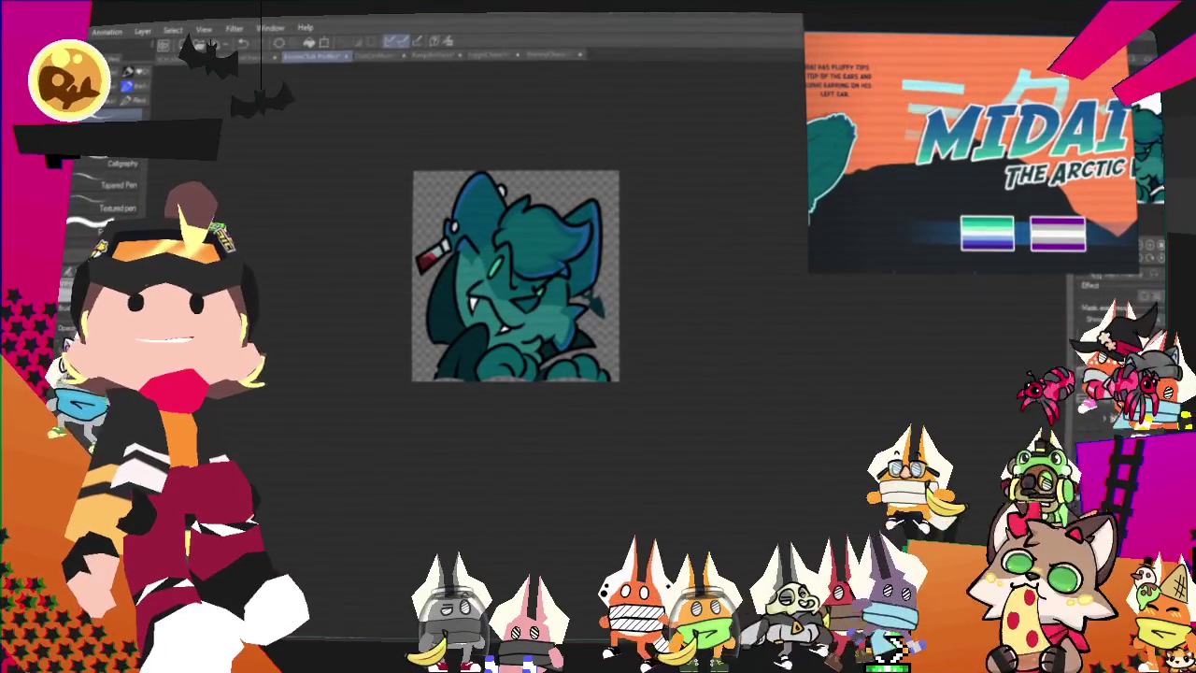
pyautogui.press('Return')
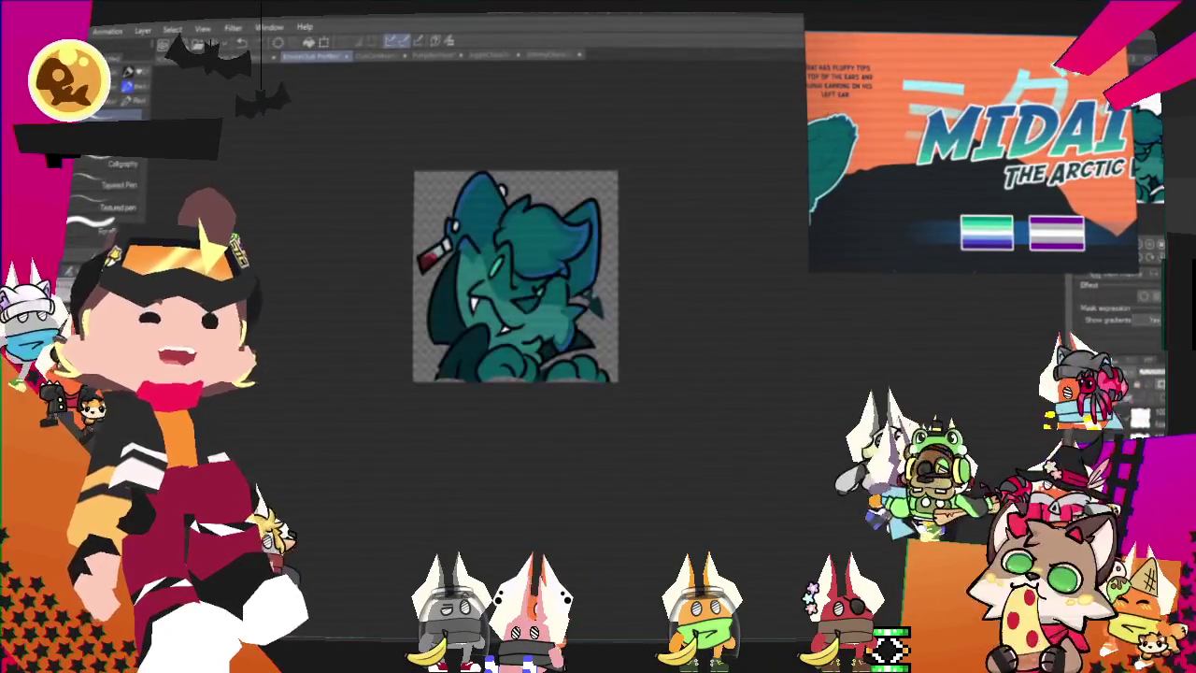
pyautogui.click(374, 56)
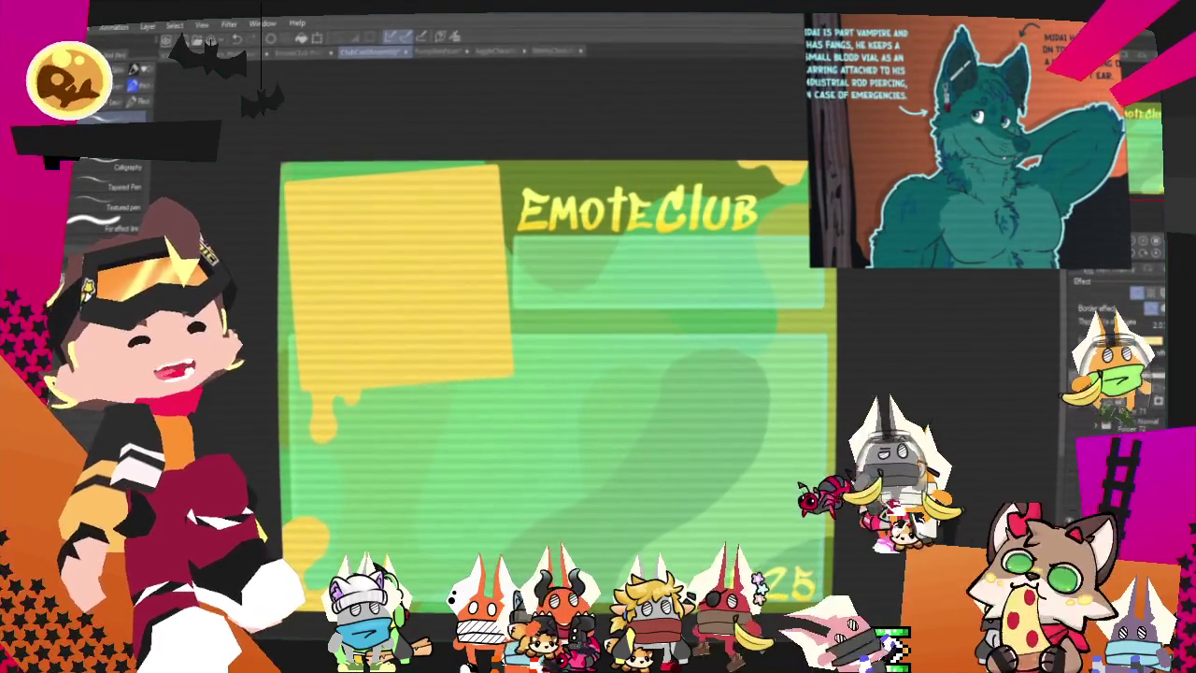
# Step: Paste the emote onto the top-left yellow panel, tilted slightly counter-clockwise, and commit the placement
pyautogui.hotkey('ctrl', '-')
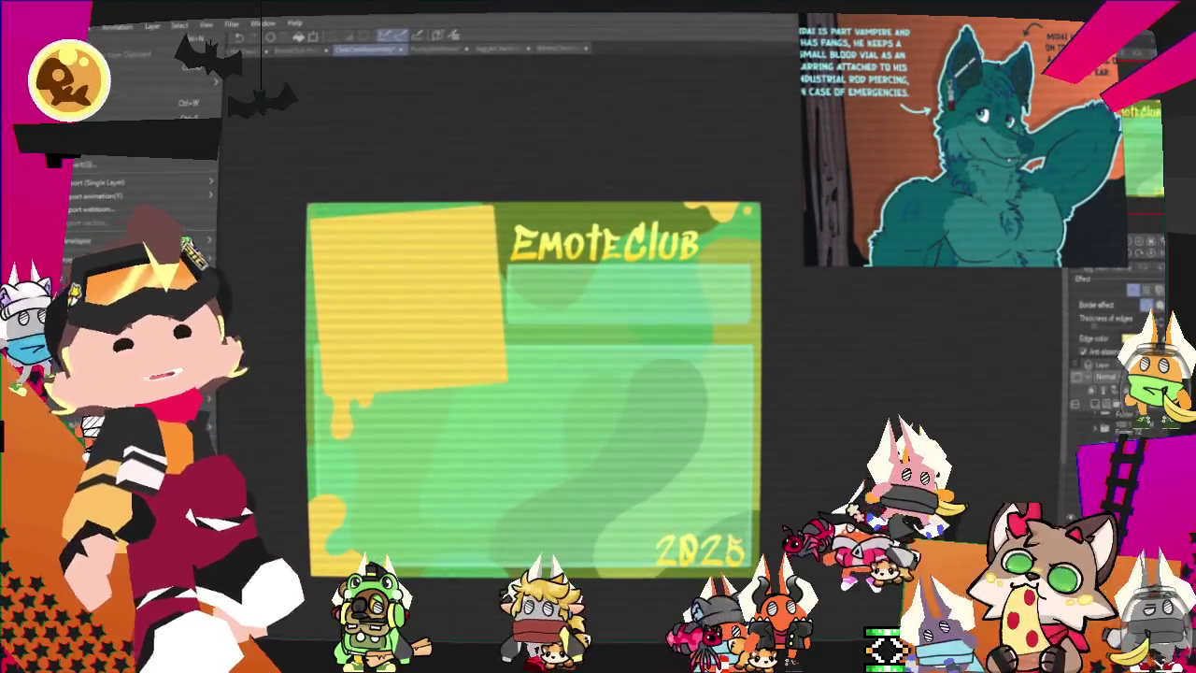
pyautogui.rightClick(256, 261)
pyautogui.press('Escape')
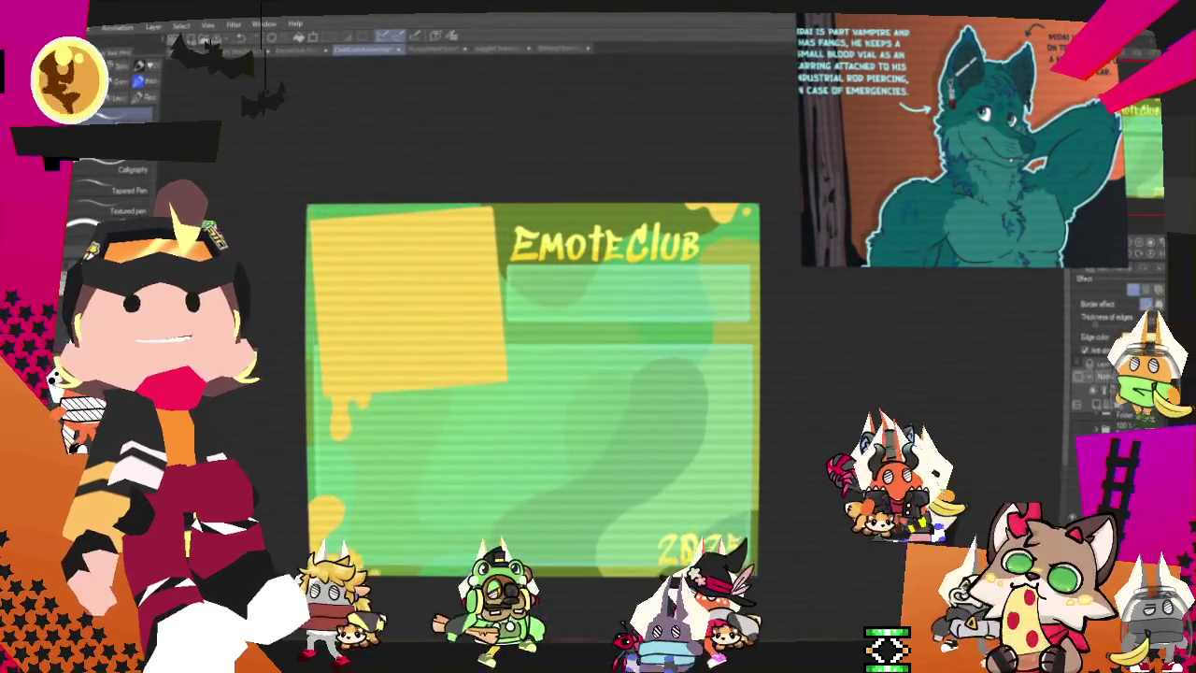
pyautogui.press('o')
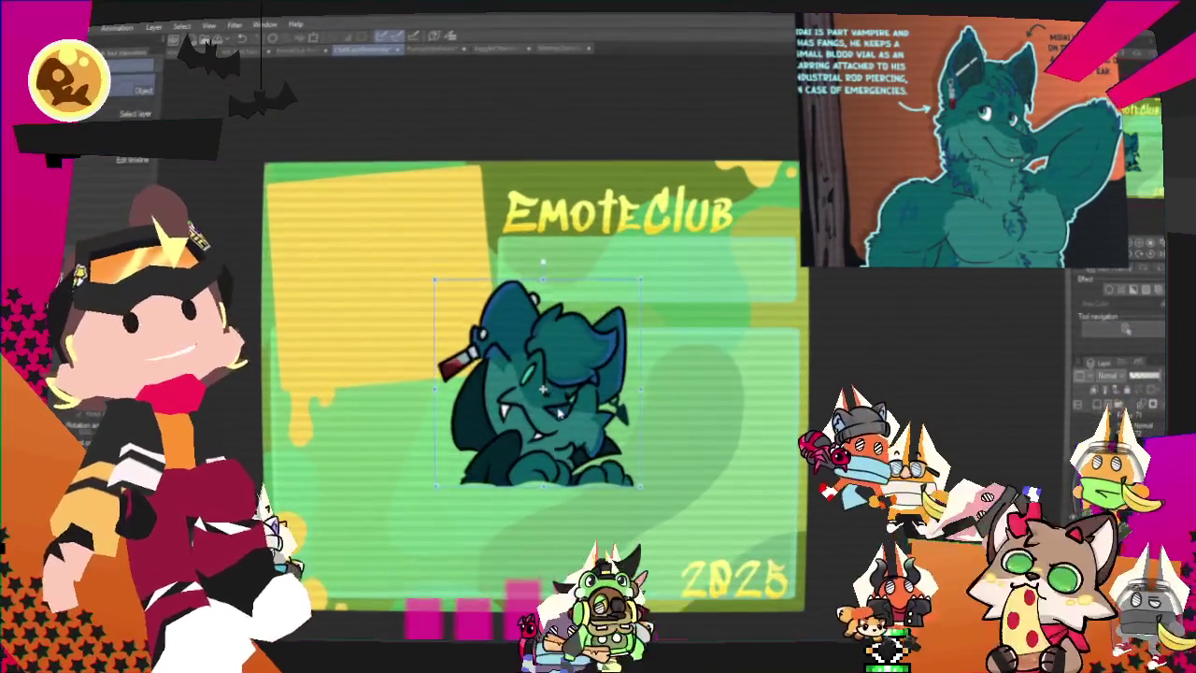
pyautogui.moveTo(543, 395); pyautogui.dragTo(359, 265)
pyautogui.moveTo(487, 329); pyautogui.dragTo(476, 325)
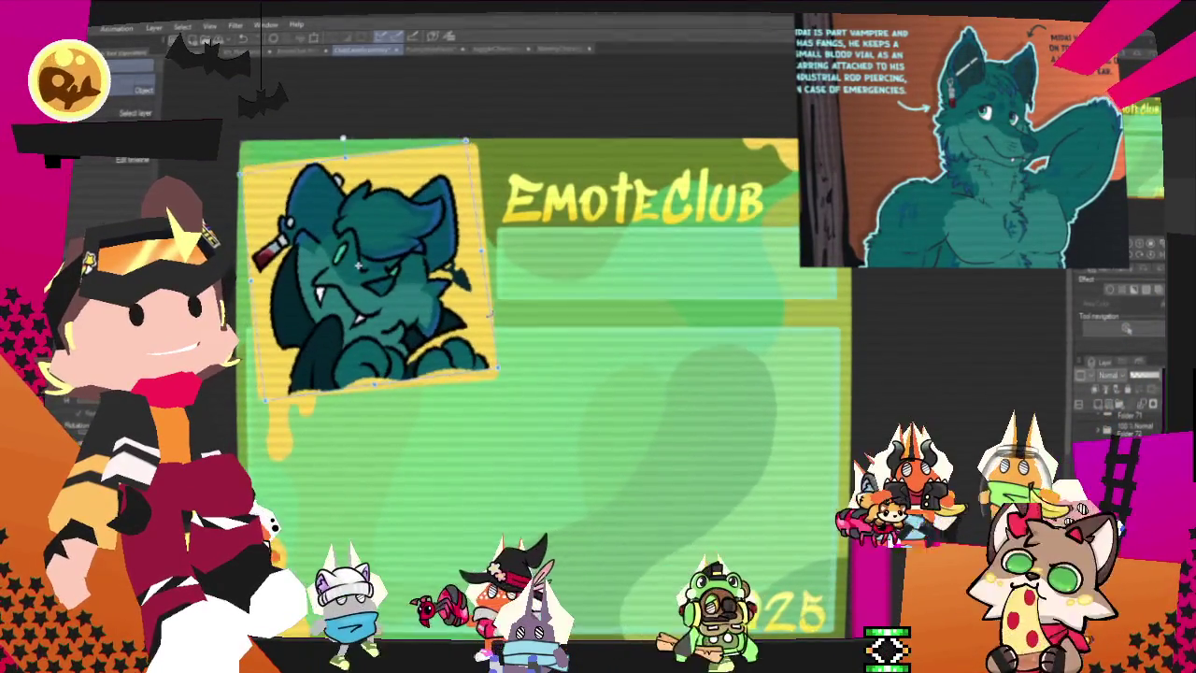
pyautogui.scroll(1, 422, 330)
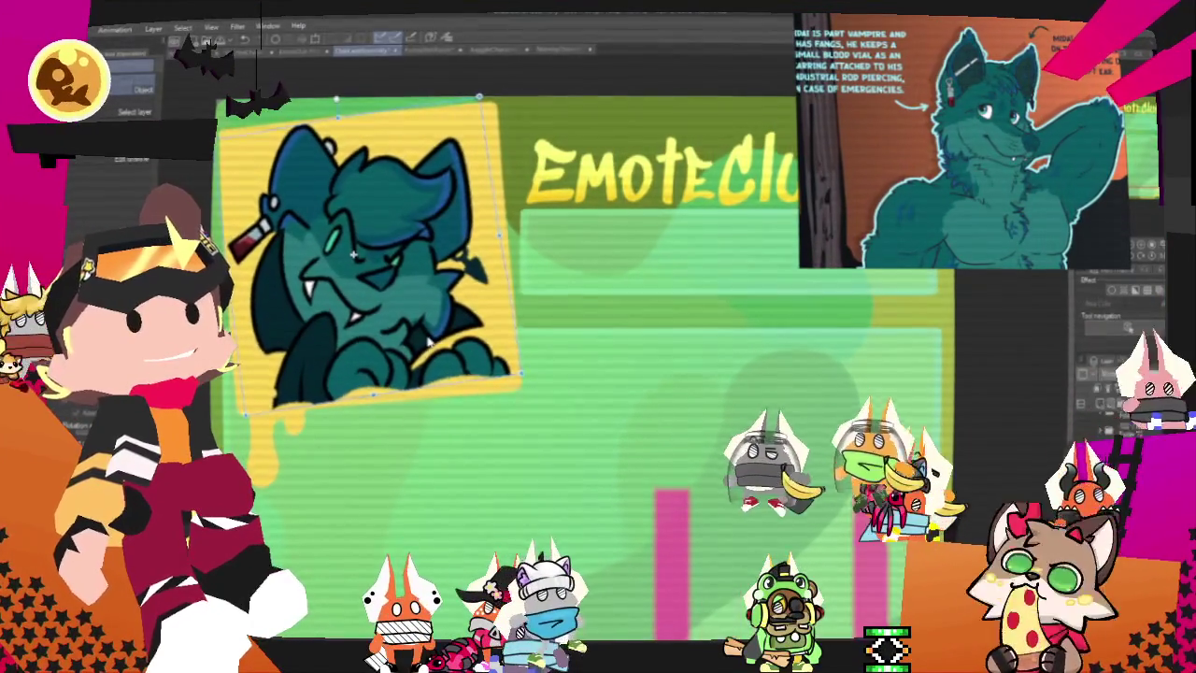
pyautogui.press('Return')
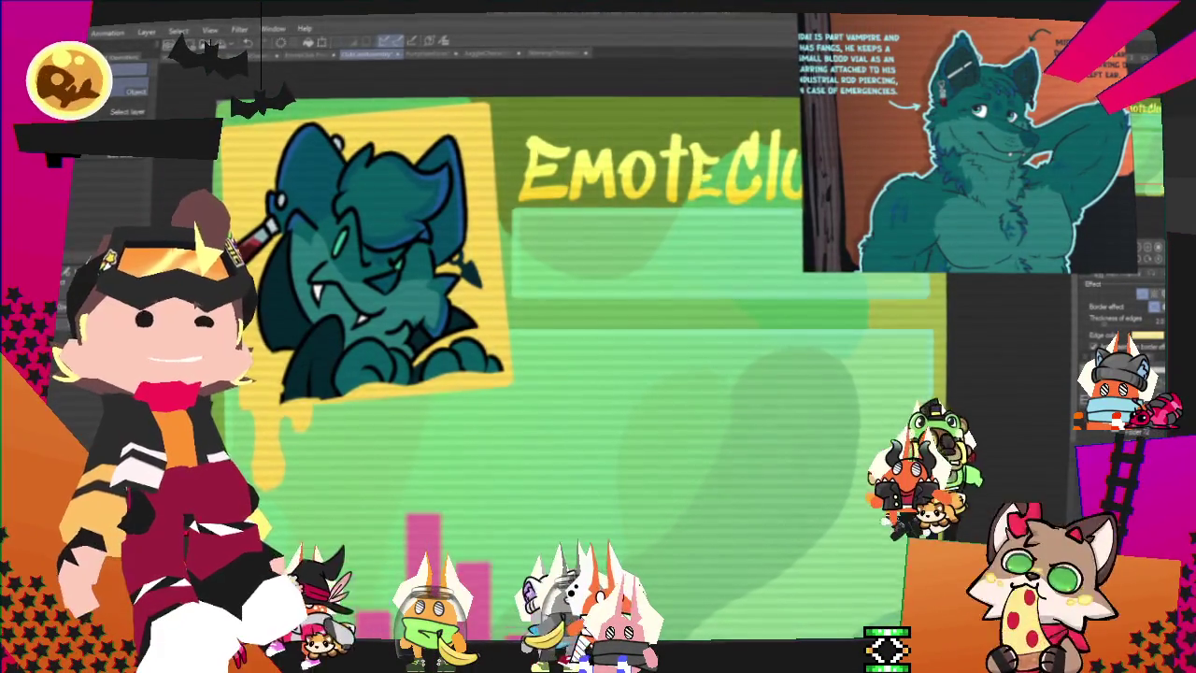
# Step: Pan across the banner and return to the pen drawing brushes
pyautogui.moveTo(1142, 117); pyautogui.dragTo(1039, 206)
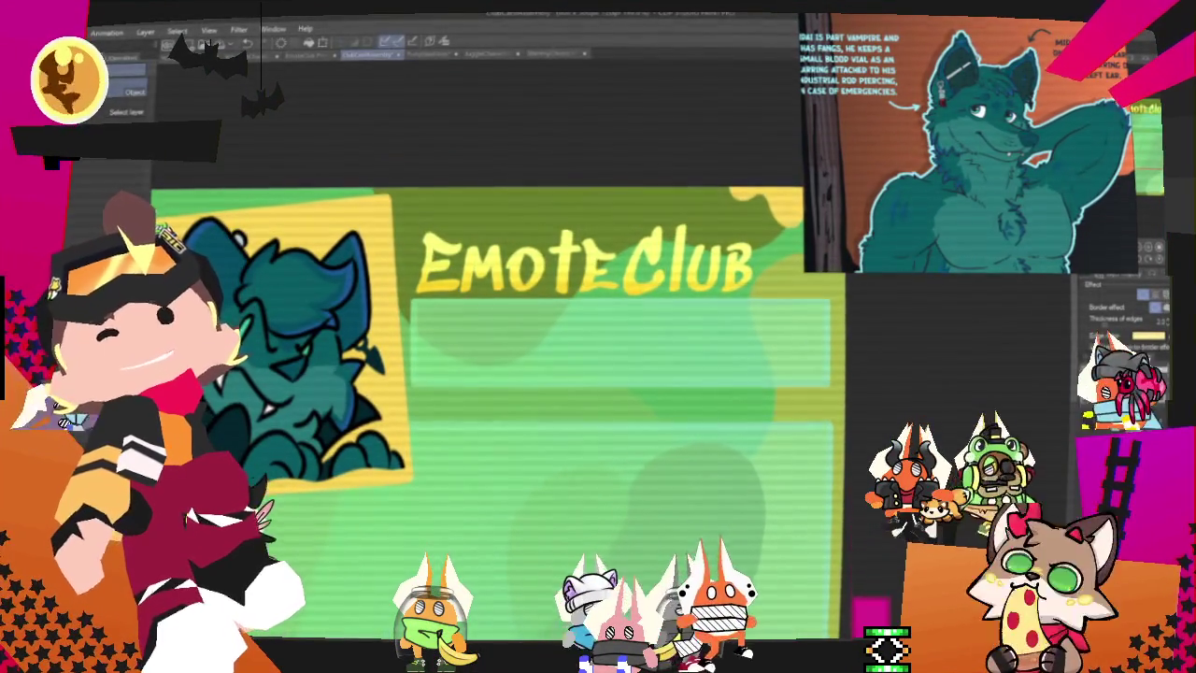
pyautogui.press('p')
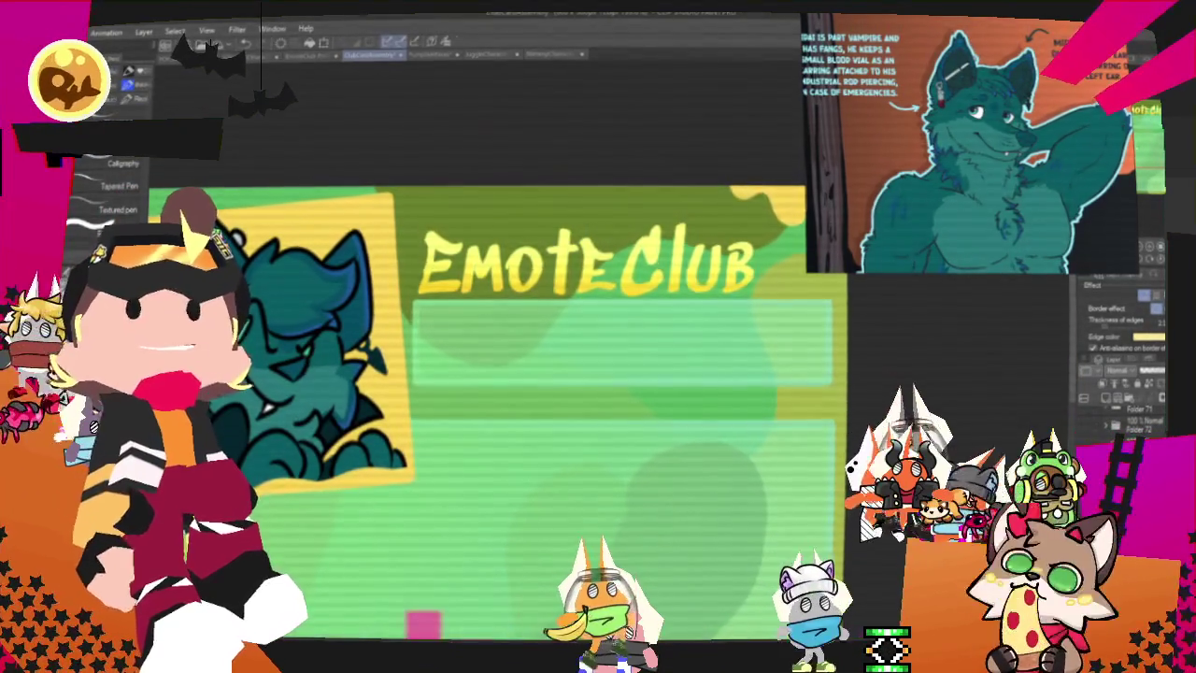
pyautogui.moveTo(561, 421); pyautogui.dragTo(598, 405)
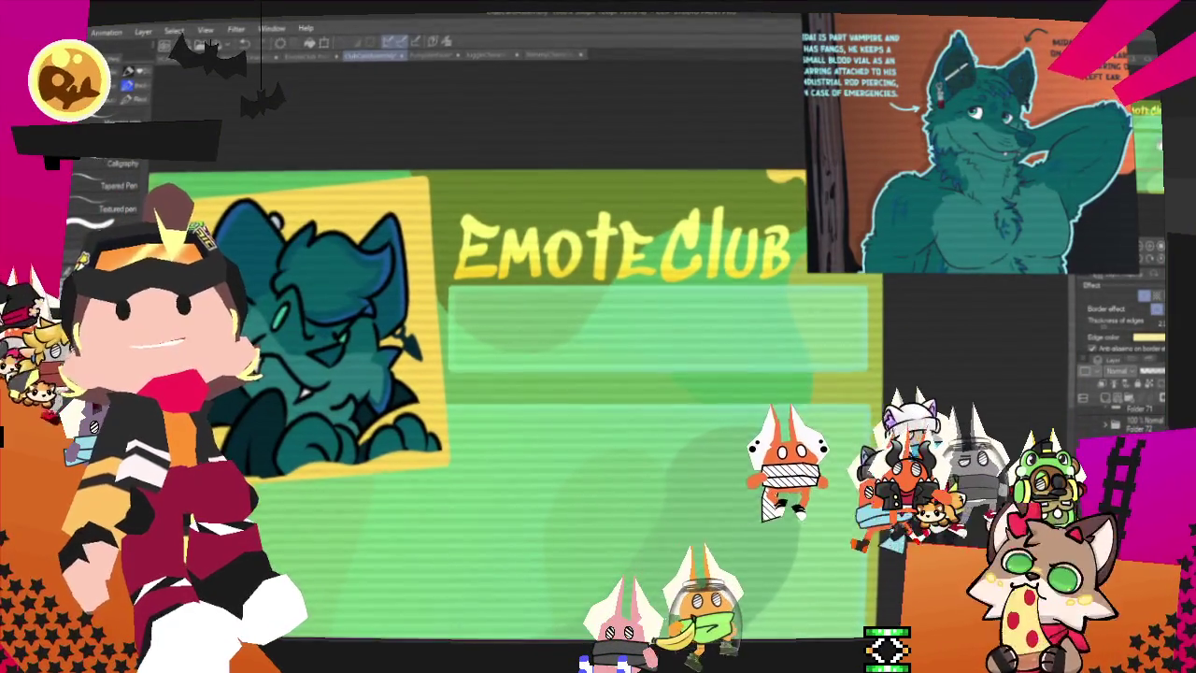
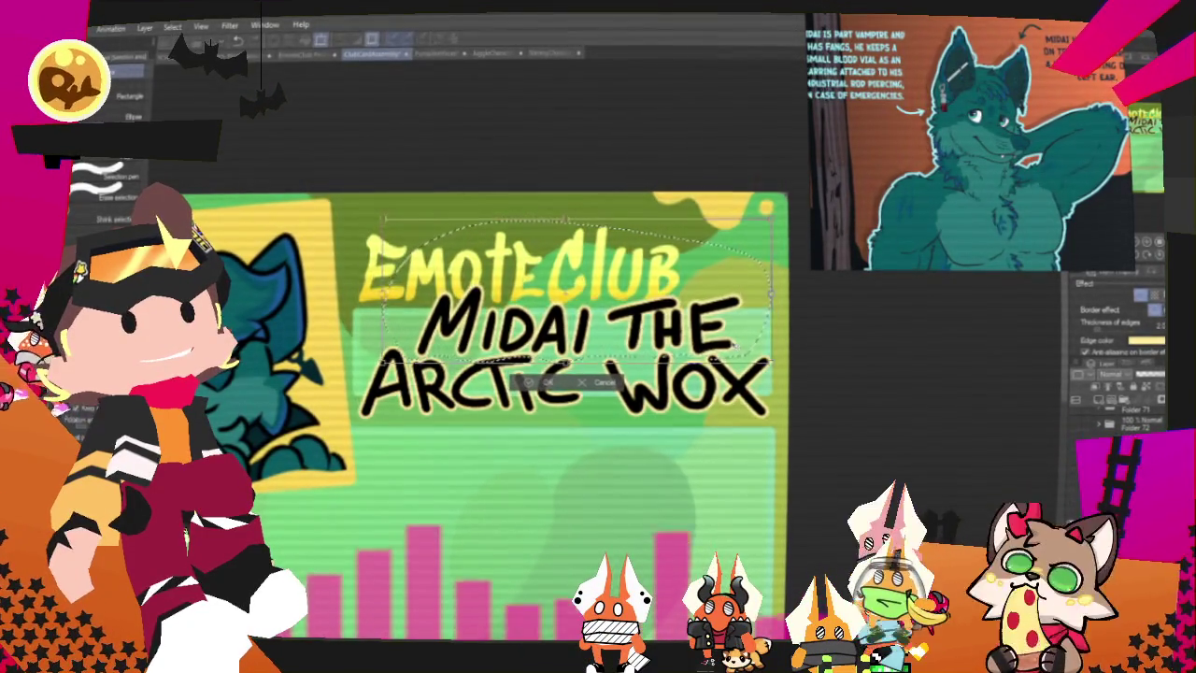
# Step: Confirm the 'MIDAI THE ARCTIC WOX' name placement, fit the card in view and deselect
pyautogui.click(525, 382)
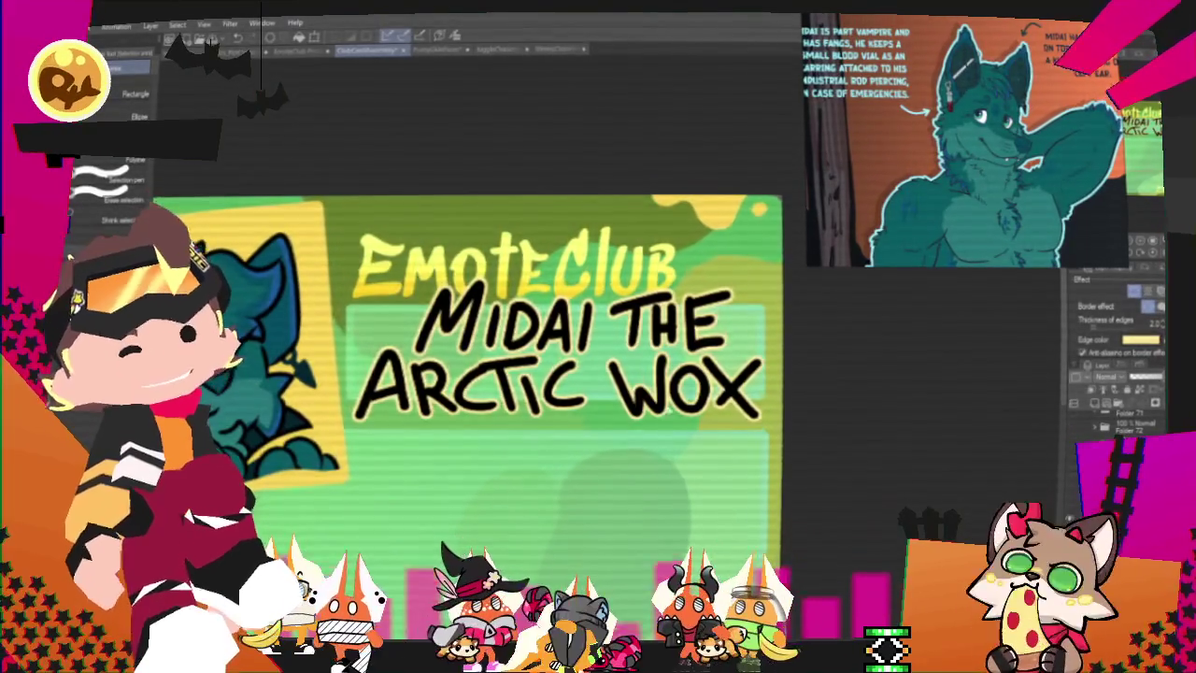
pyautogui.hotkey('ctrl', '-')
pyautogui.hotkey('ctrl', '-')
pyautogui.scroll(1, 607, 370)
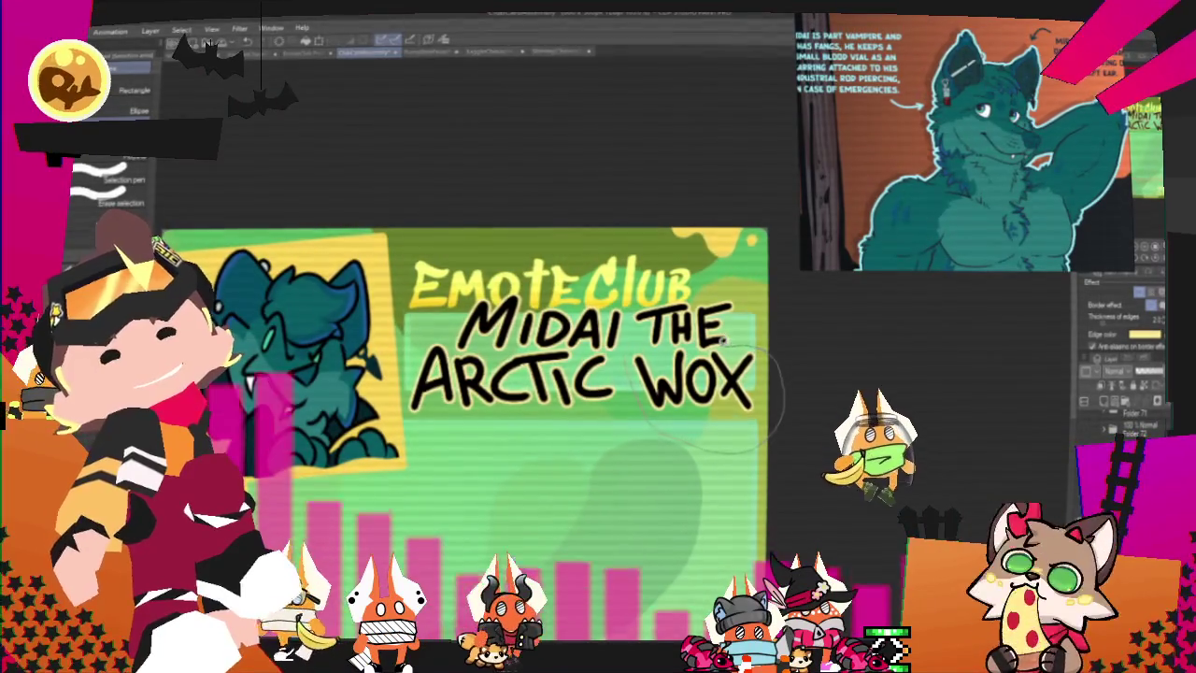
pyautogui.click(616, 475)
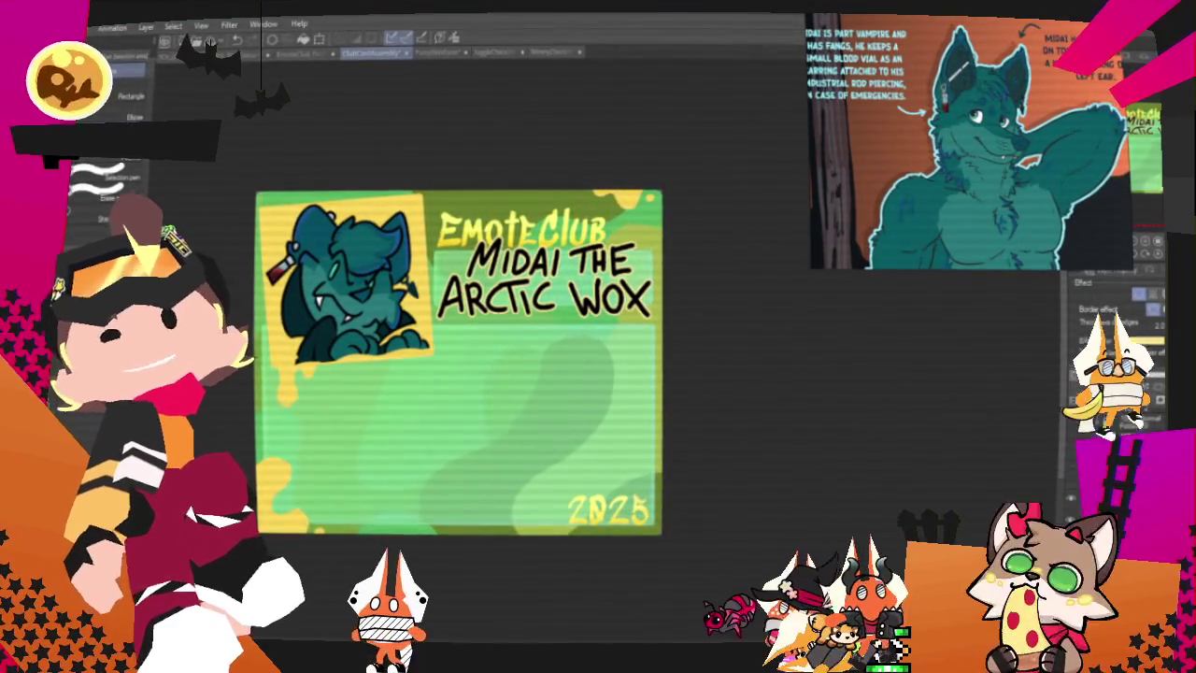
pyautogui.click(67, 24)
pyautogui.moveTo(130, 178)
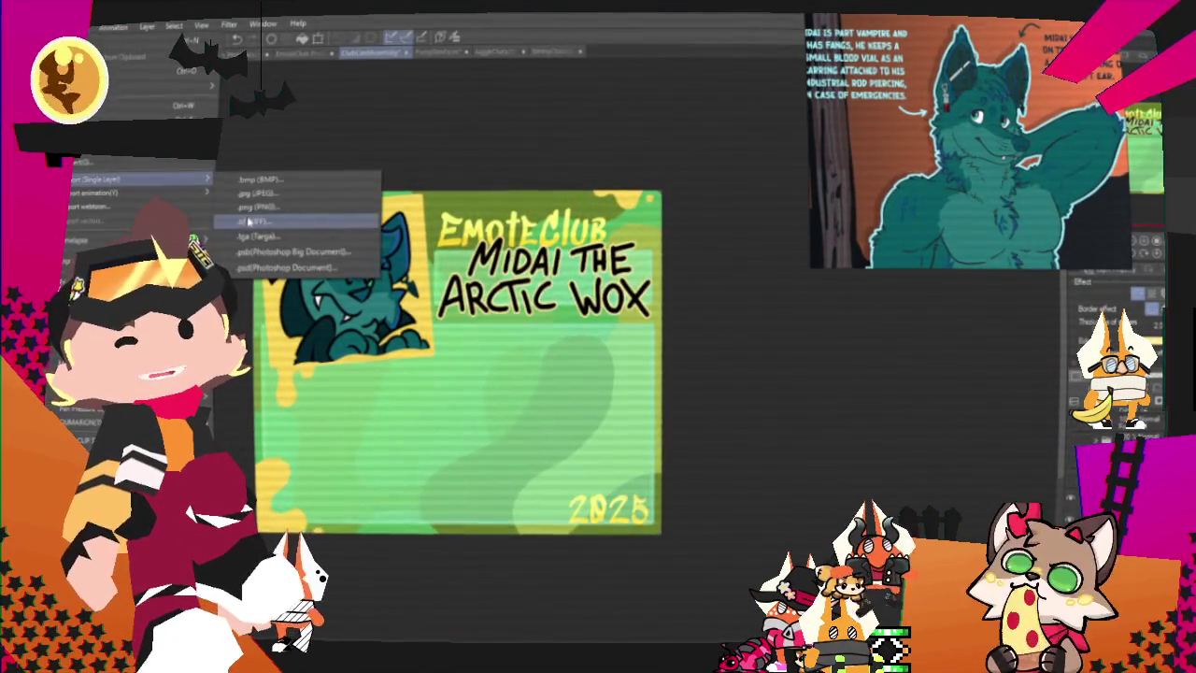
# Step: Export the card as a single-layer PNG, accepting the settings and preview, then fit the canvas
pyautogui.click(250, 220)
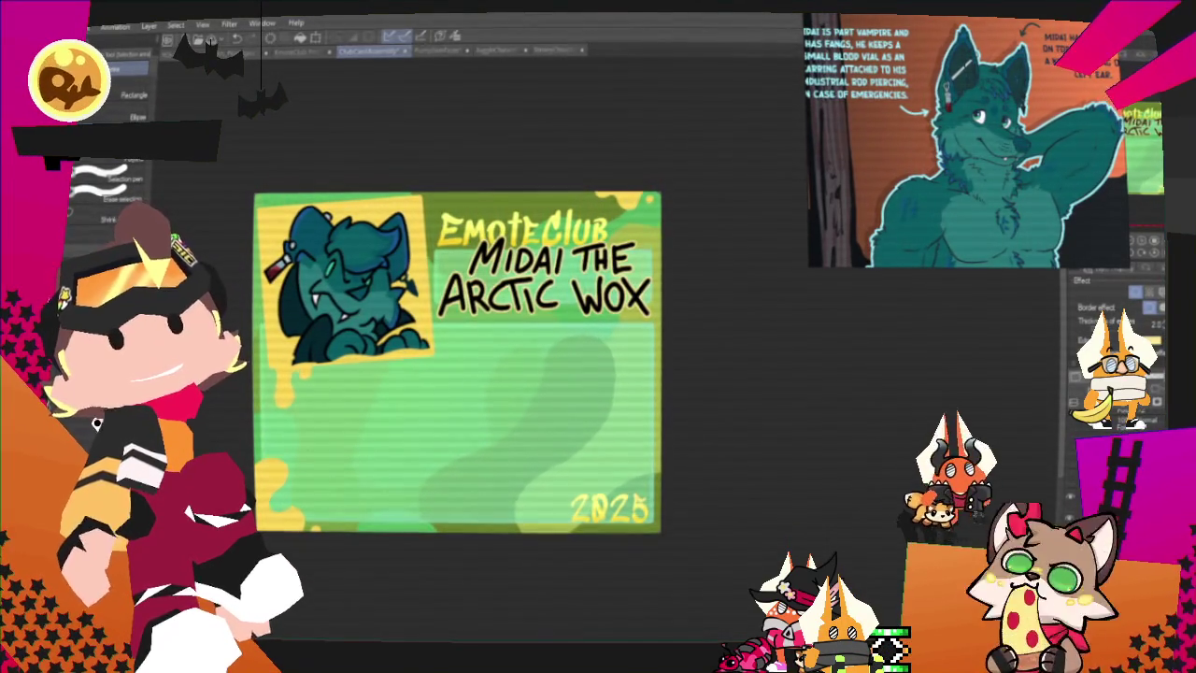
pyautogui.press('Return')
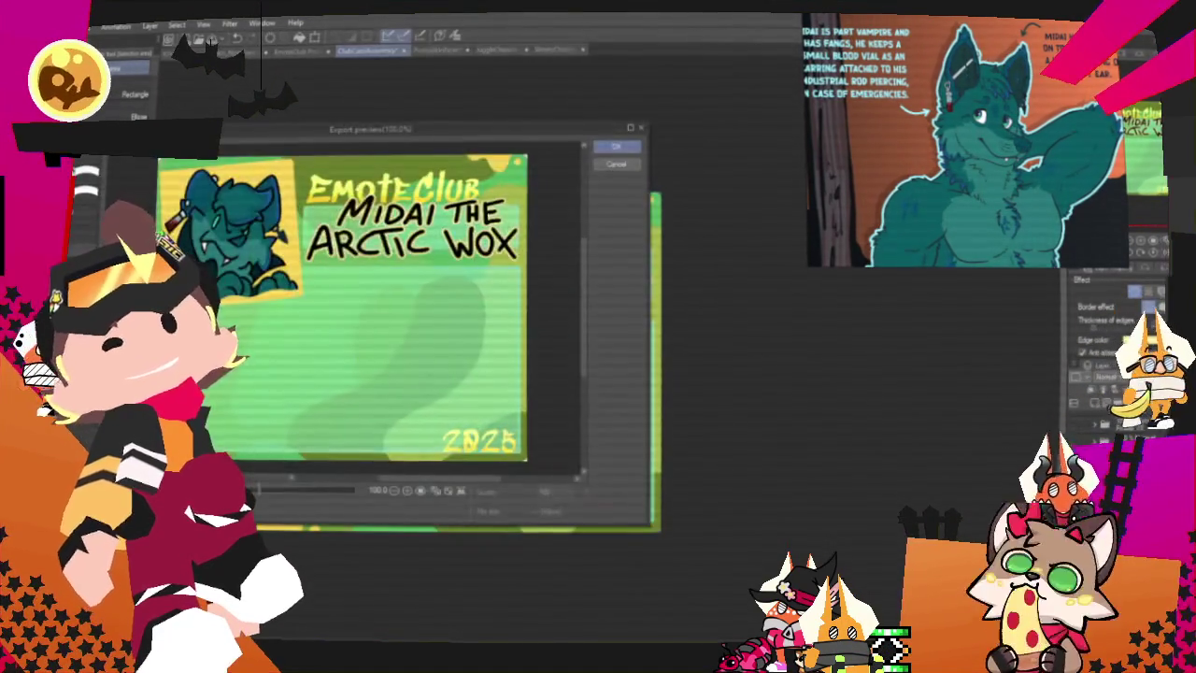
pyautogui.press('Return')
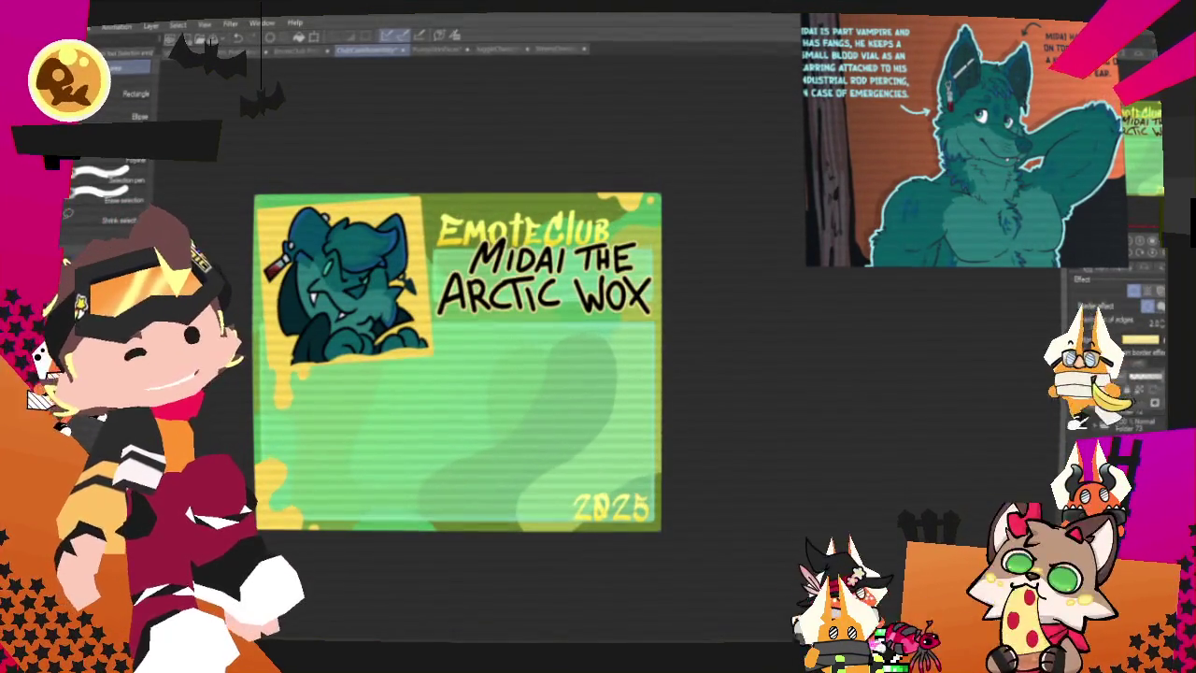
pyautogui.scroll(2, 647, 480)
pyautogui.scroll(2, 638, 539)
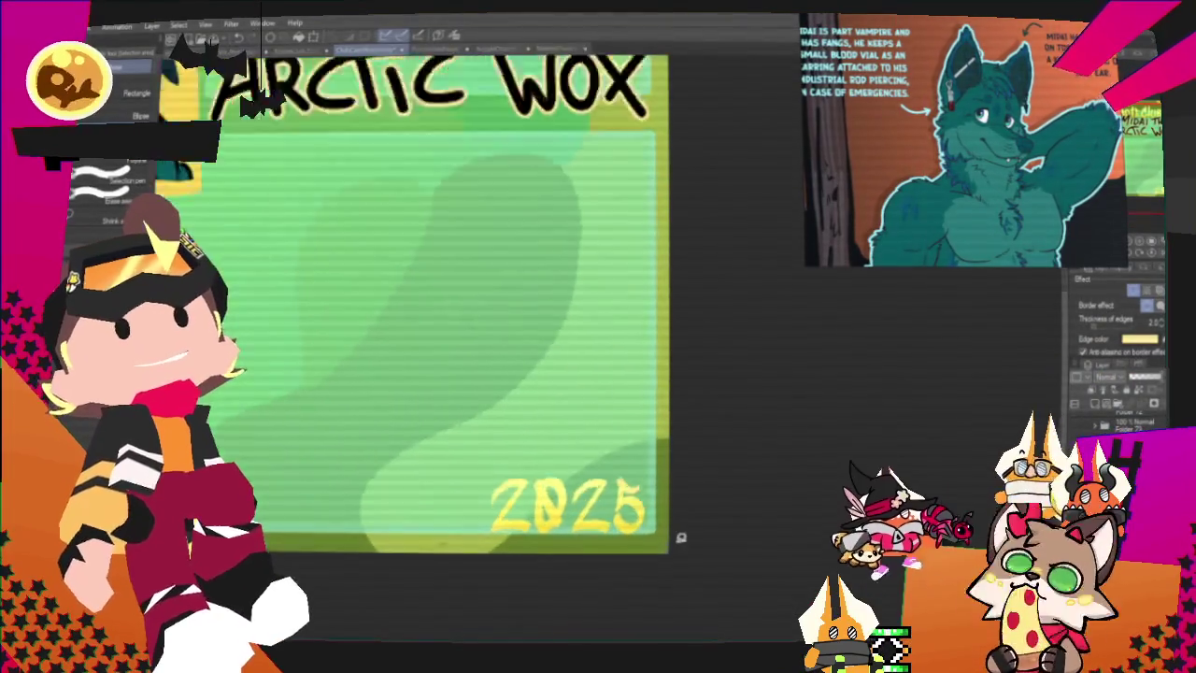
pyautogui.hotkey('ctrl', '0')
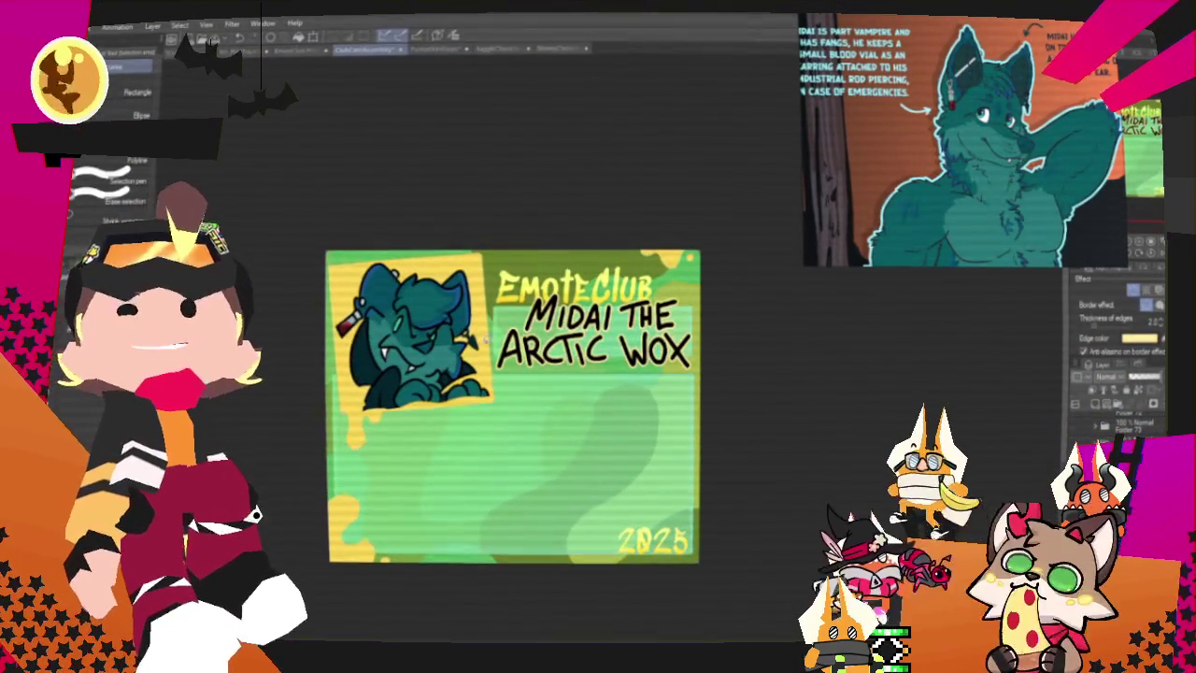
pyautogui.scroll(1, 416, 327)
pyautogui.scroll(1, 416, 327)
pyautogui.scroll(1, 416, 327)
pyautogui.scroll(-1, 554, 285)
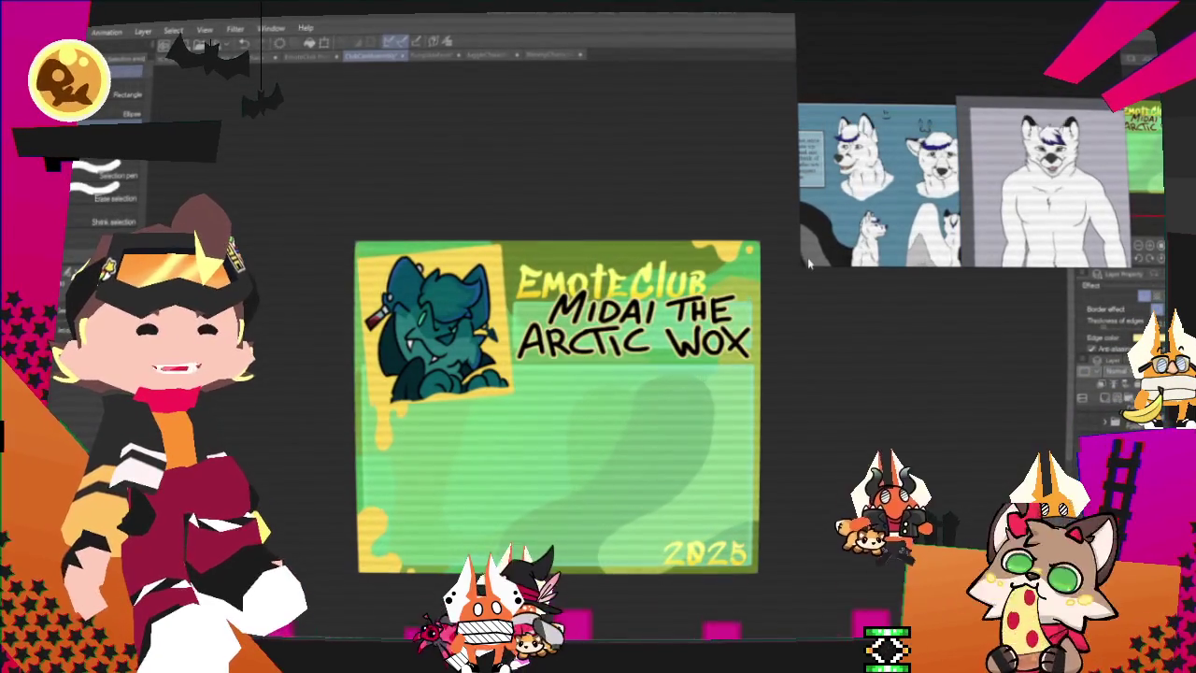
# Step: Zoom the PureRef board and pan across the Halloween frame
pyautogui.scroll(-5, 802, 265)
pyautogui.scroll(-3, 721, 373)
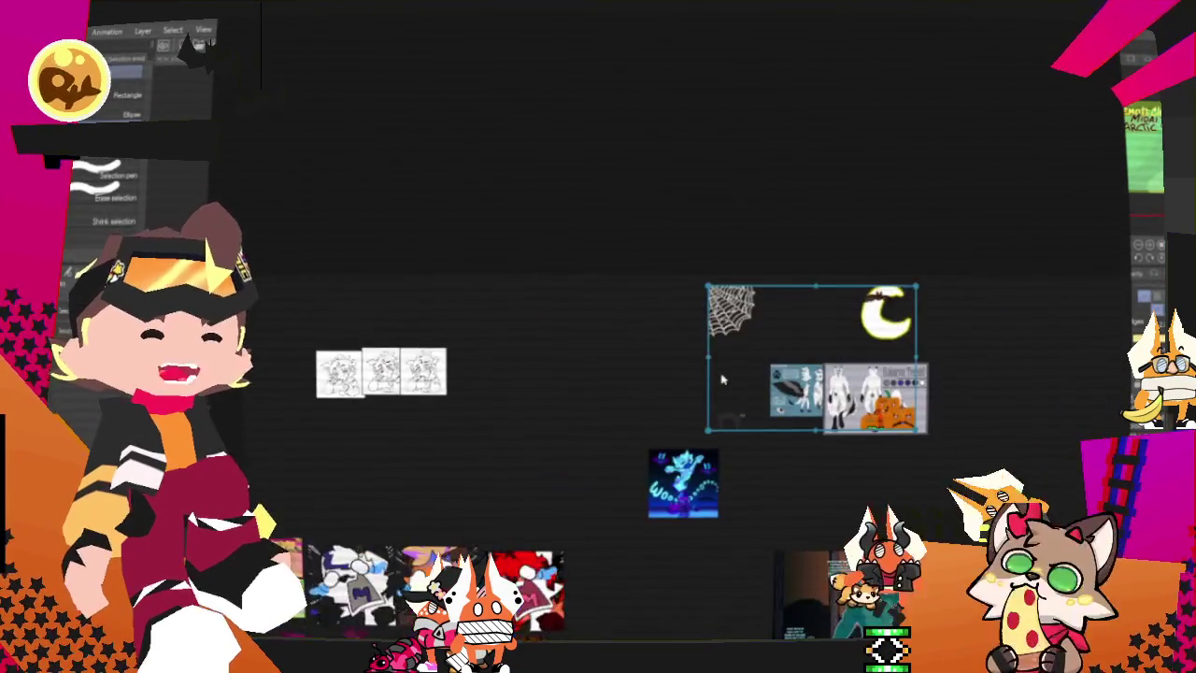
pyautogui.scroll(2, 512, 311)
pyautogui.scroll(2, 667, 267)
pyautogui.scroll(2, 753, 333)
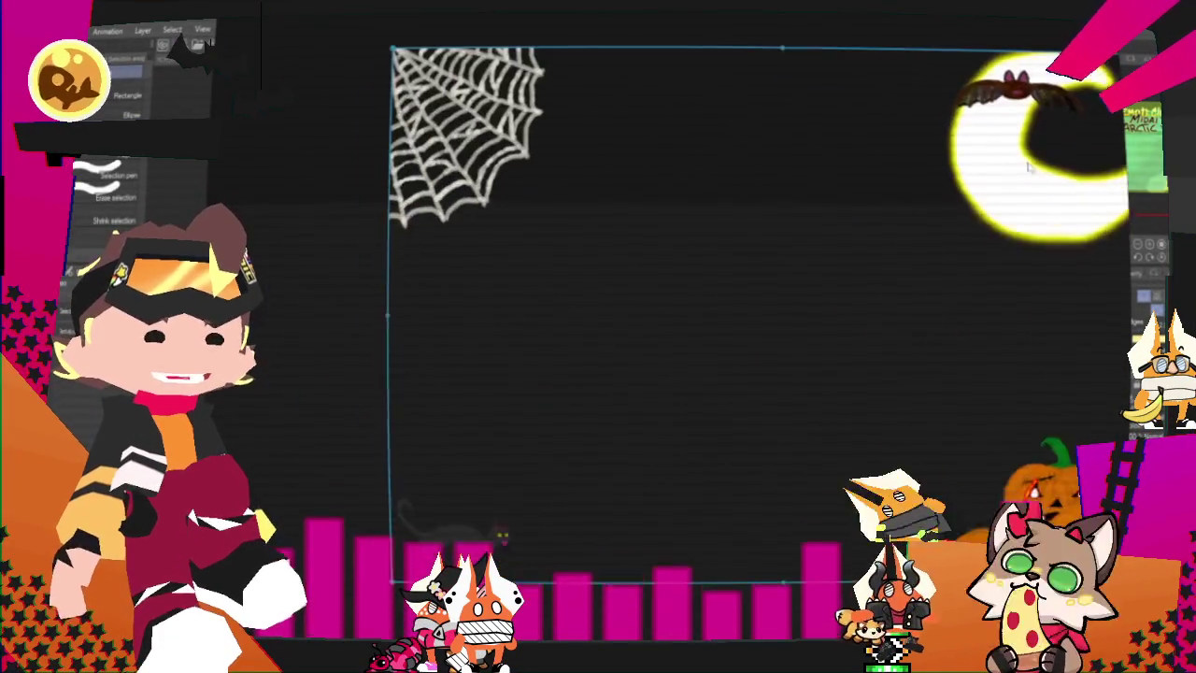
pyautogui.scroll(2, 779, 116)
pyautogui.scroll(1, 778, 116)
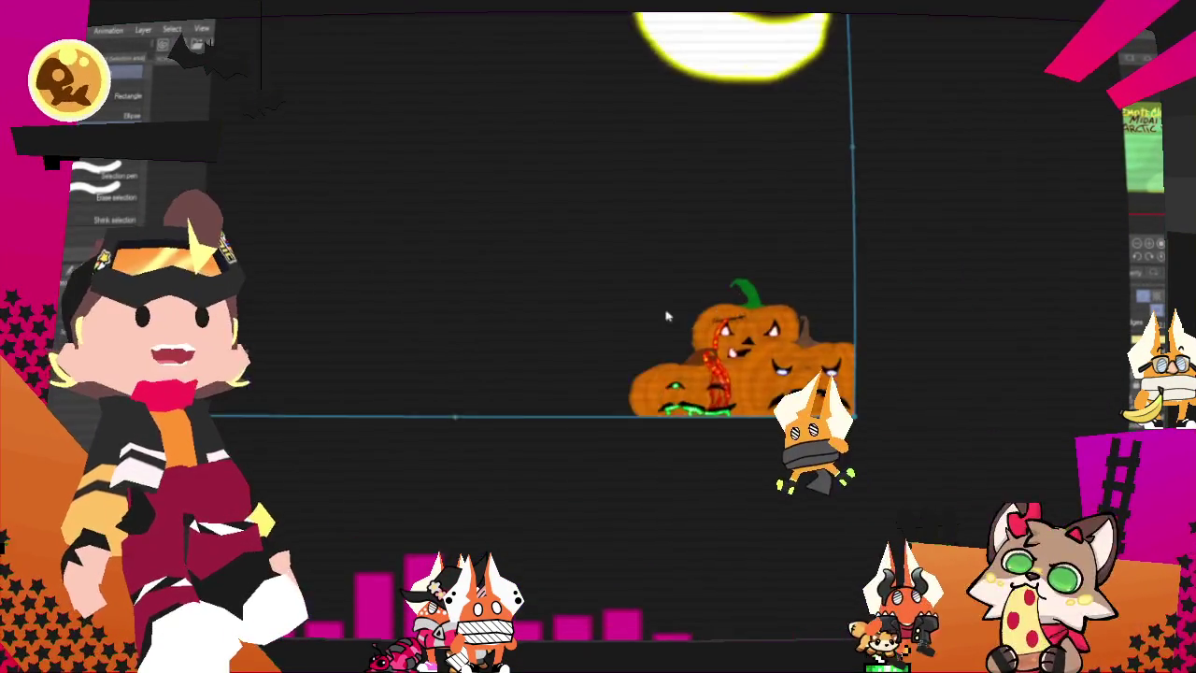
pyautogui.moveTo(667, 315); pyautogui.dragTo(520, 328)
# Step: Pan to the winged white wolf reference sheet, then return to the drawing canvas
pyautogui.scroll(-1, 894, 468)
pyautogui.scroll(1, 1034, 455)
pyautogui.scroll(2, 1034, 455)
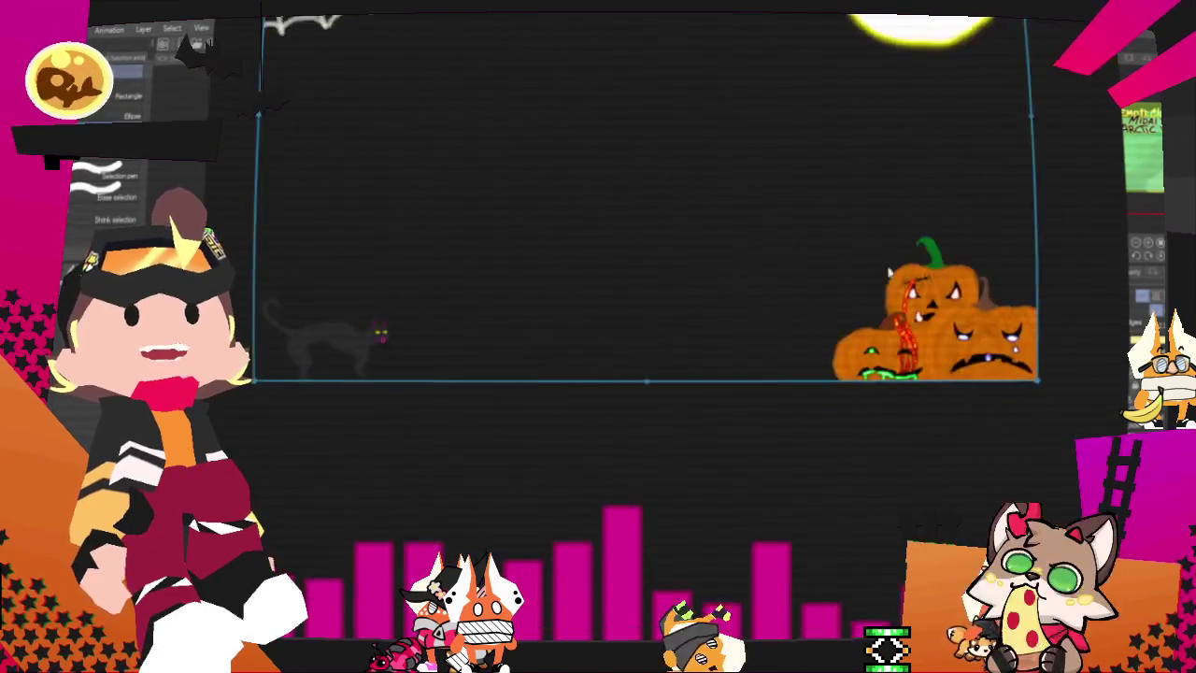
pyautogui.scroll(-2, 1034, 455)
pyautogui.moveTo(1034, 455)
pyautogui.mouseDown()
pyautogui.moveTo(998, 403)
pyautogui.moveTo(944, 387)
pyautogui.mouseUp()
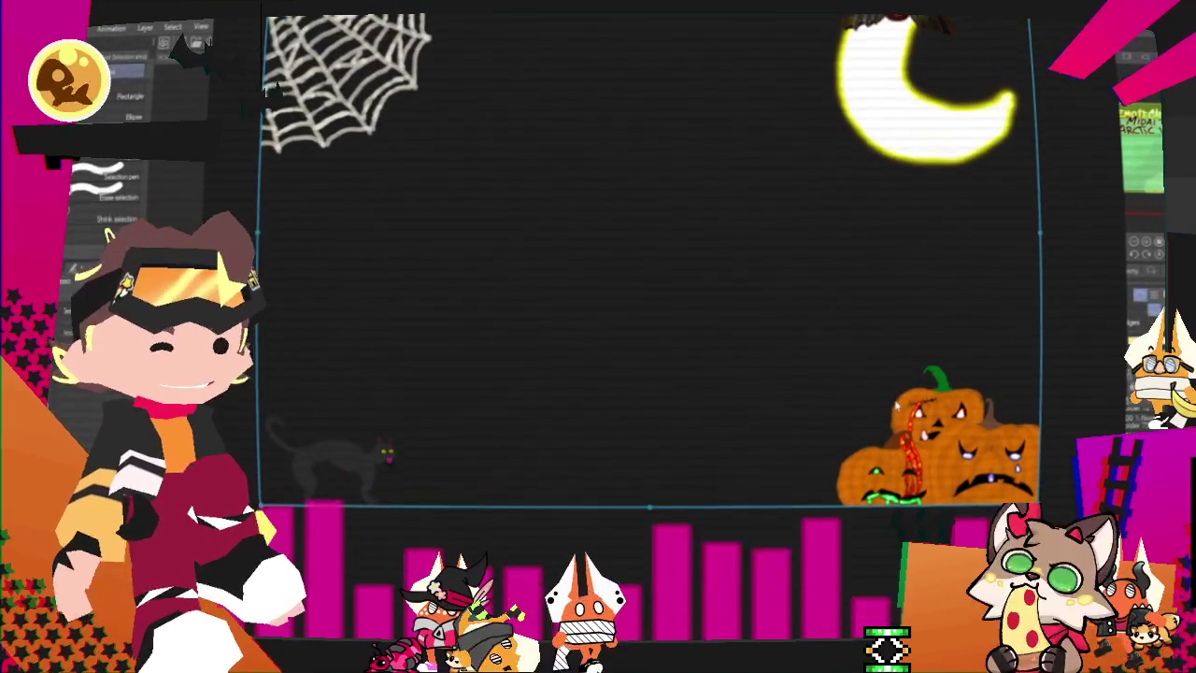
pyautogui.scroll(-1, 945, 388)
pyautogui.scroll(-1, 659, 305)
pyautogui.scroll(-2, 534, 391)
pyautogui.scroll(3, 752, 486)
pyautogui.scroll(2, 752, 486)
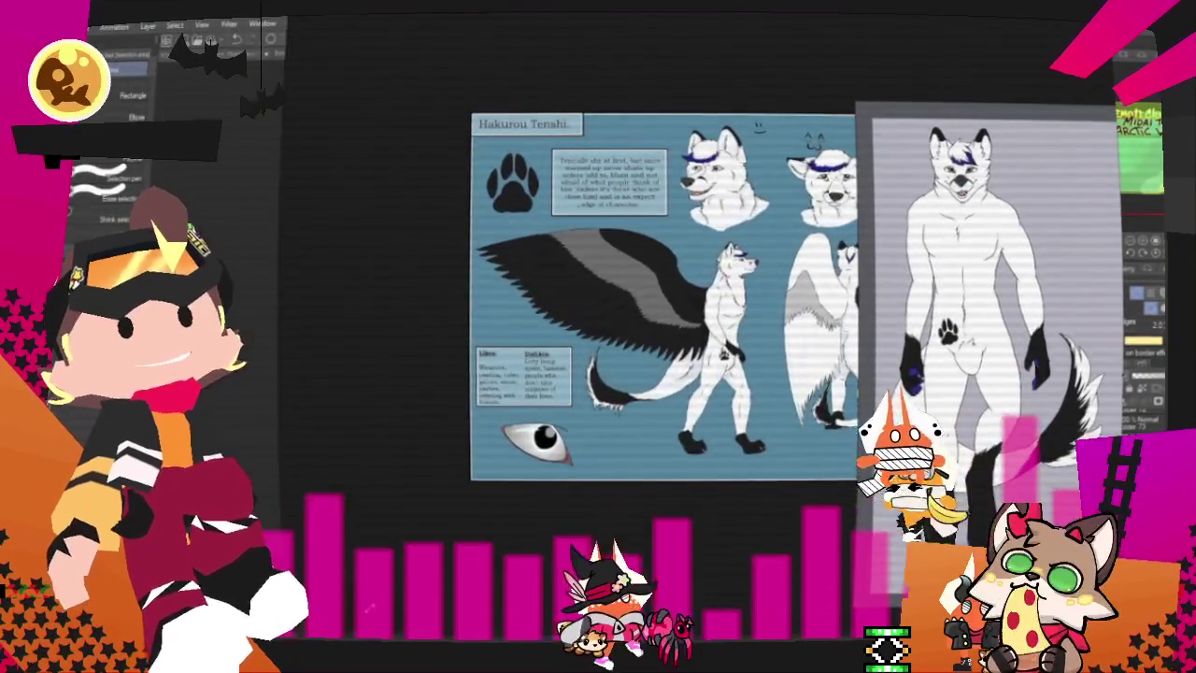
pyautogui.hotkey('ctrl', 'Tab')
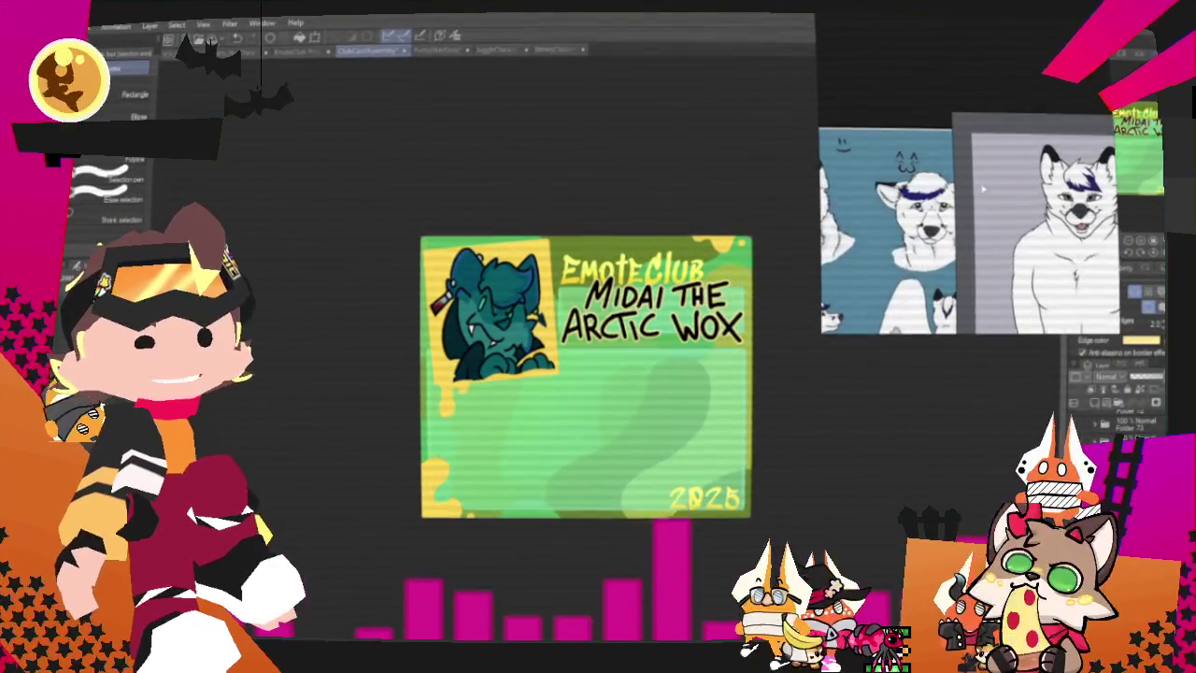
# Step: Switch to the teal character emote document and delete its artwork, leaving a blank canvas
pyautogui.click(446, 53)
pyautogui.click(353, 52)
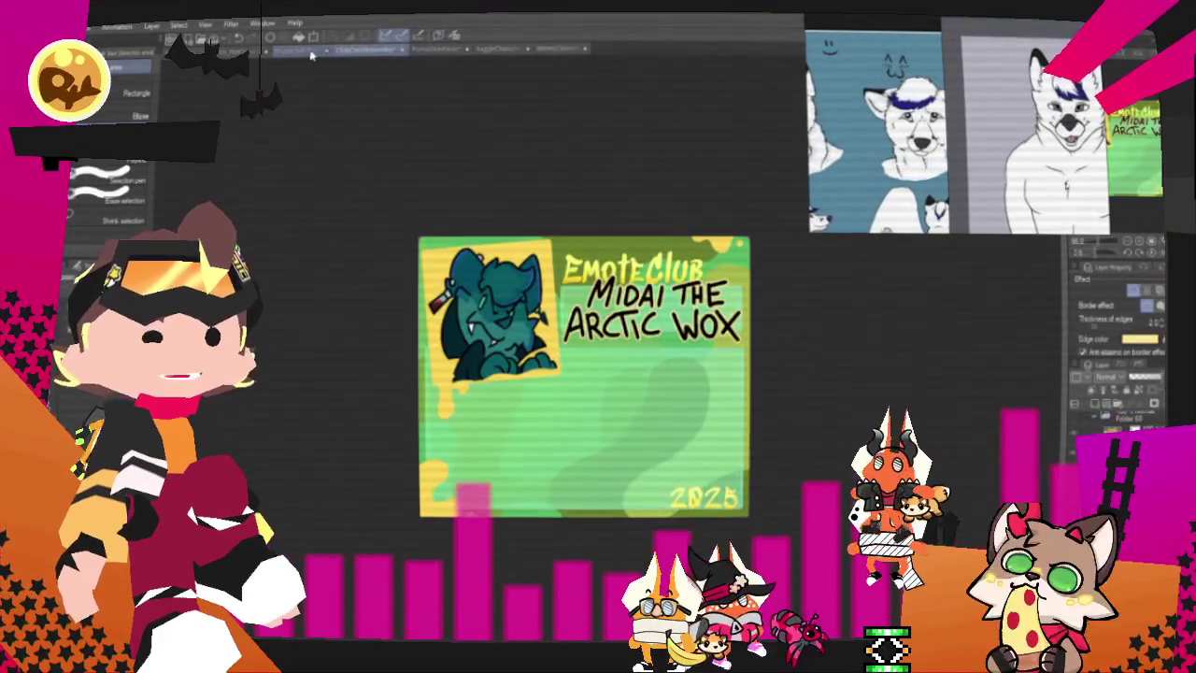
pyautogui.click(299, 53)
pyautogui.scroll(2, 486, 217)
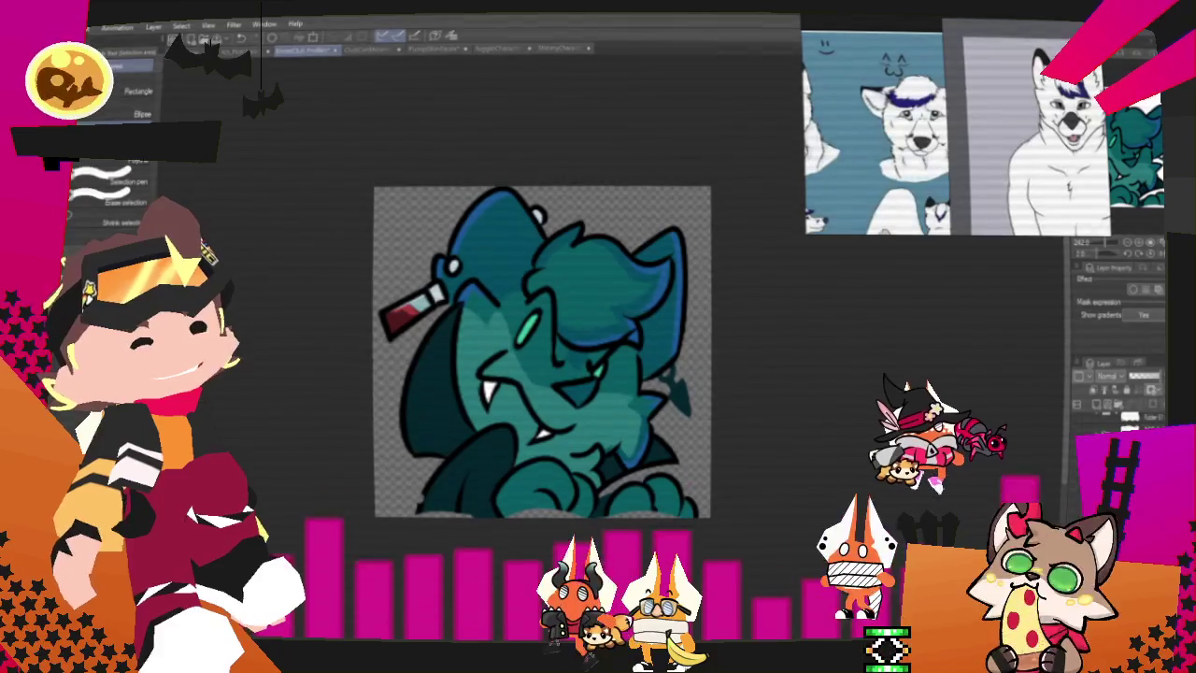
pyautogui.press('Delete')
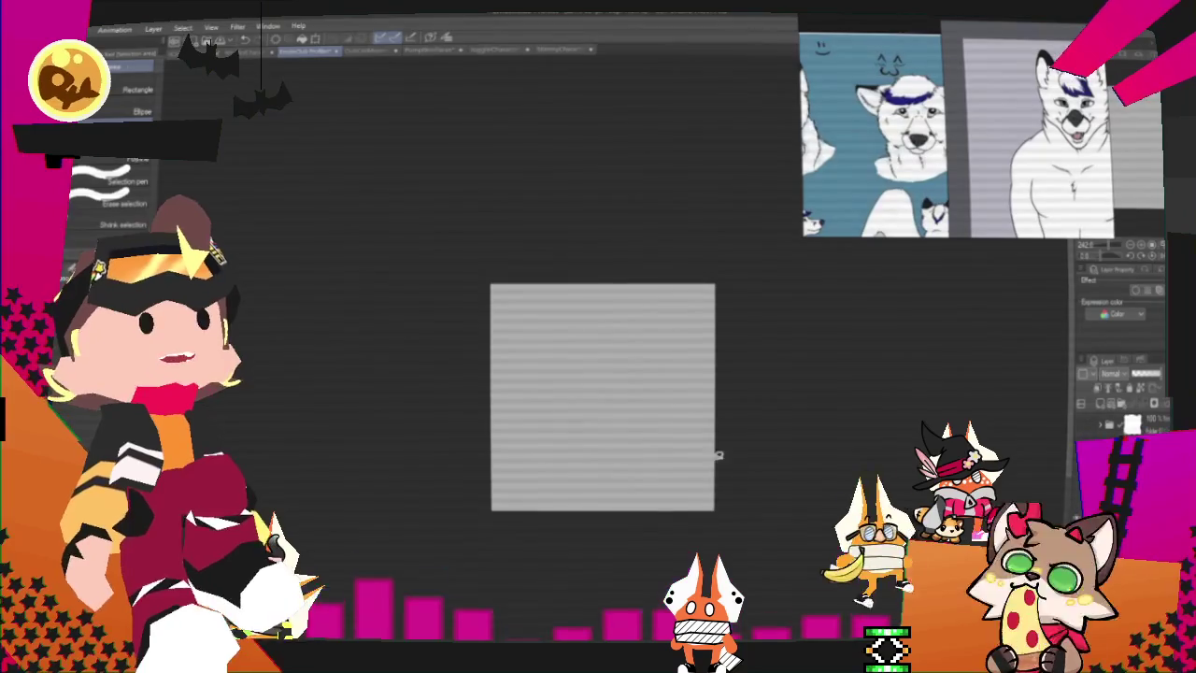
# Step: Pencil a rough wolf head with pointed ears, then shift it right and rotate it upright
pyautogui.scroll(3, 718, 455)
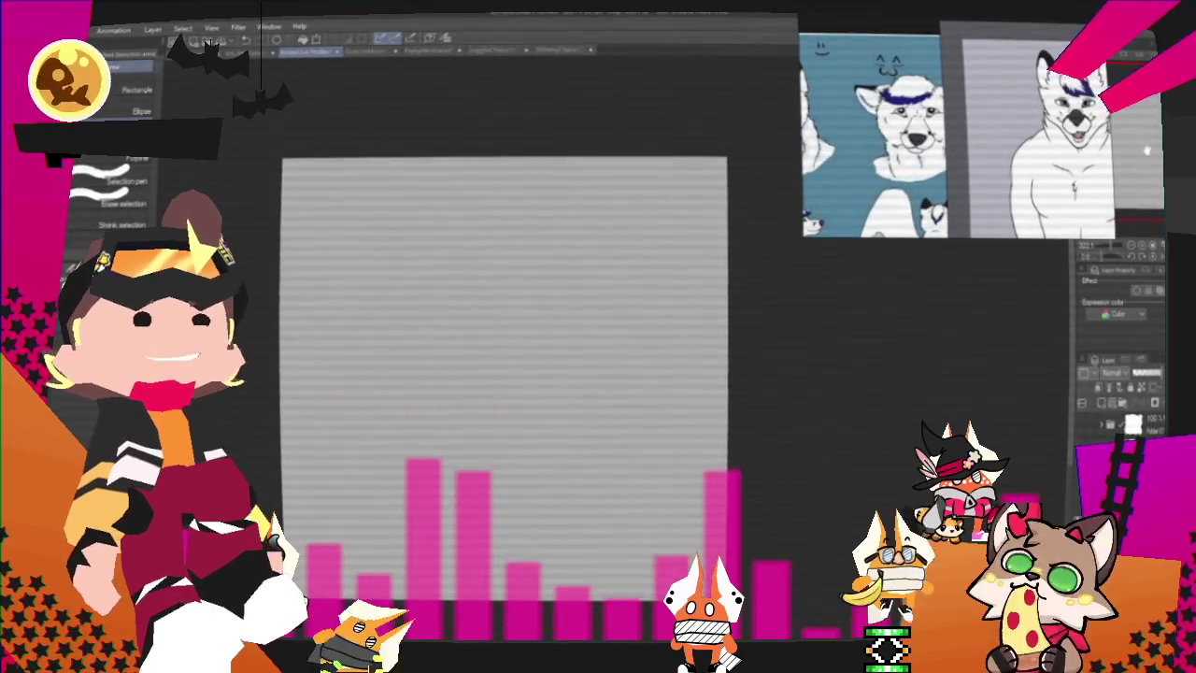
pyautogui.press('p')
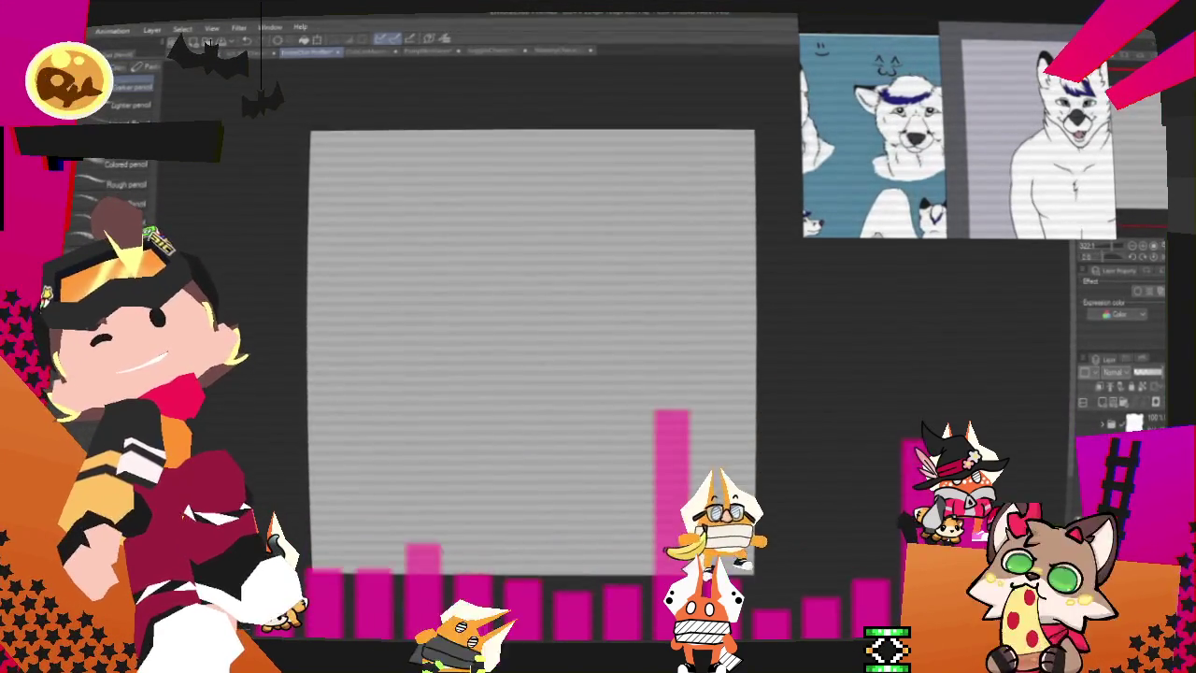
pyautogui.moveTo(532, 355); pyautogui.dragTo(561, 359)
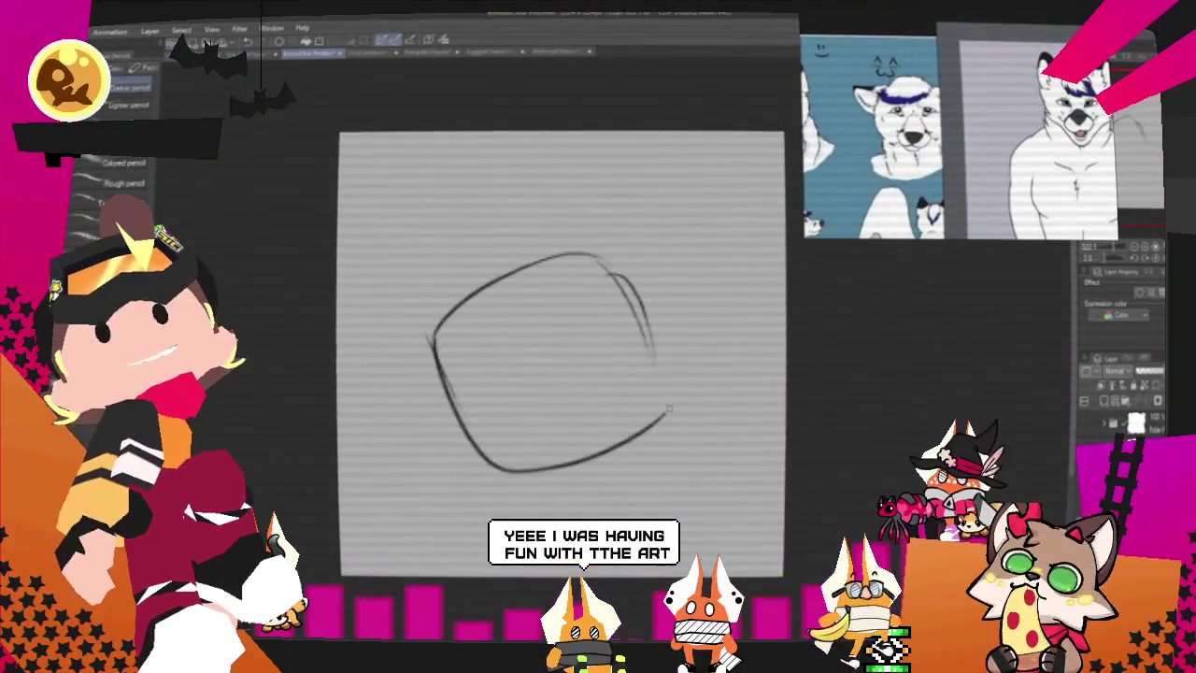
pyautogui.moveTo(491, 479); pyautogui.dragTo(673, 404)
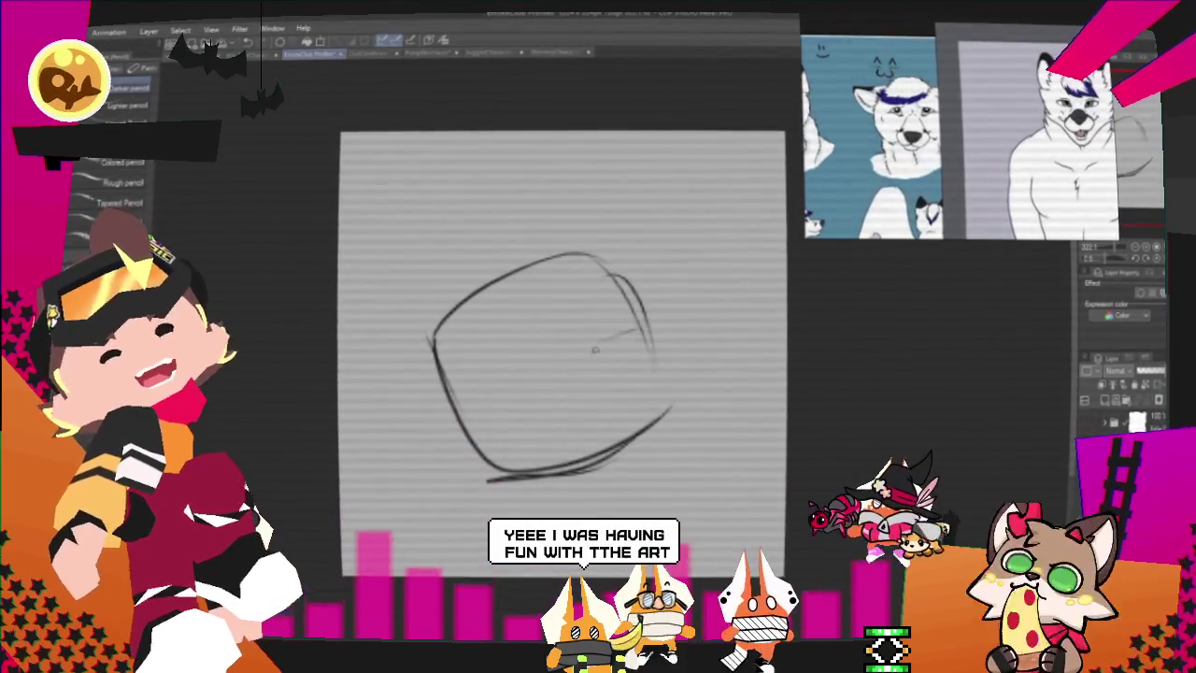
pyautogui.hotkey('ctrl', 'z')
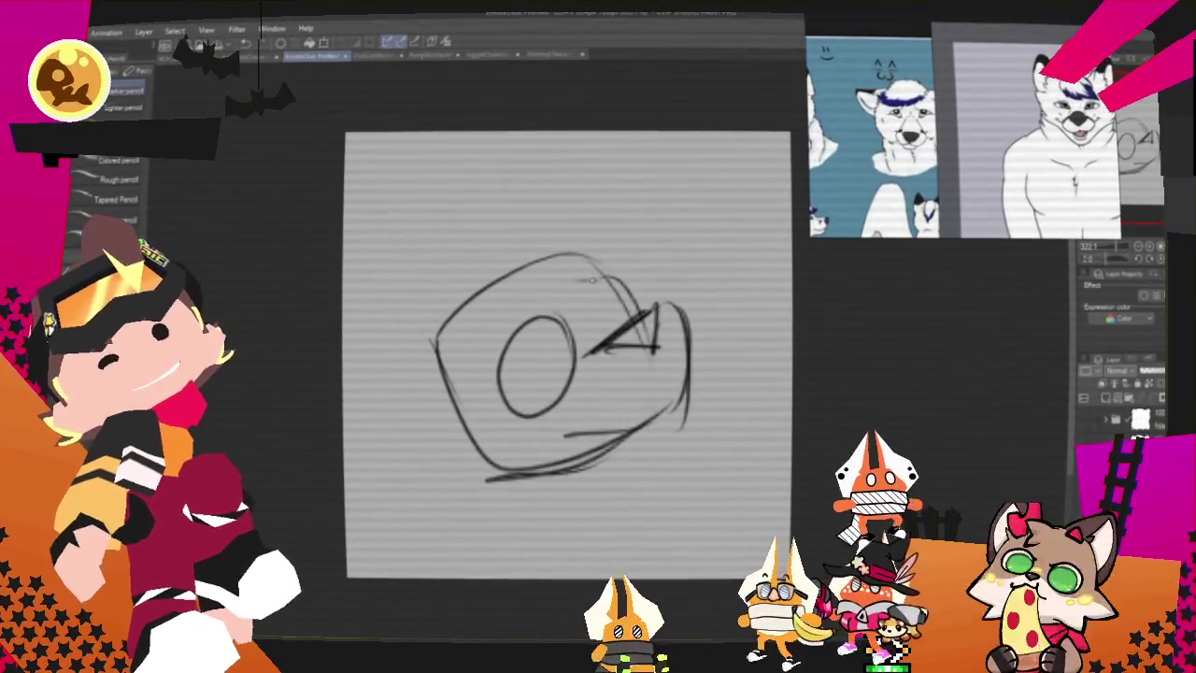
pyautogui.moveTo(561, 280); pyautogui.dragTo(577, 362)
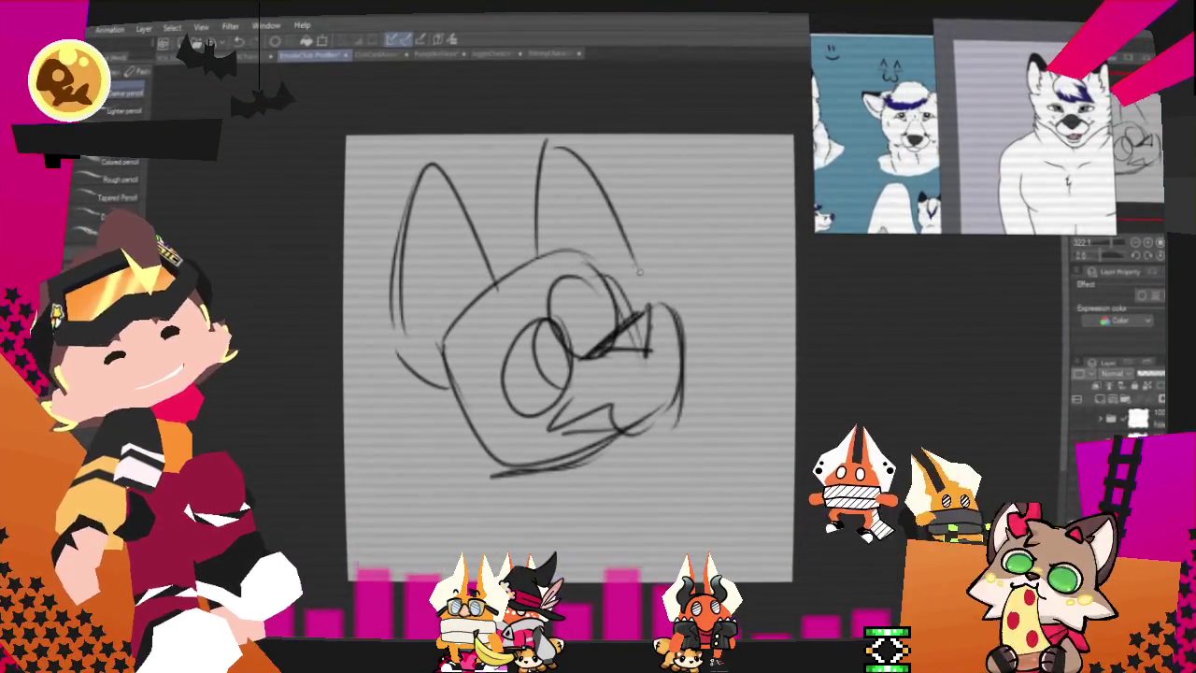
pyautogui.moveTo(631, 245); pyautogui.dragTo(645, 286)
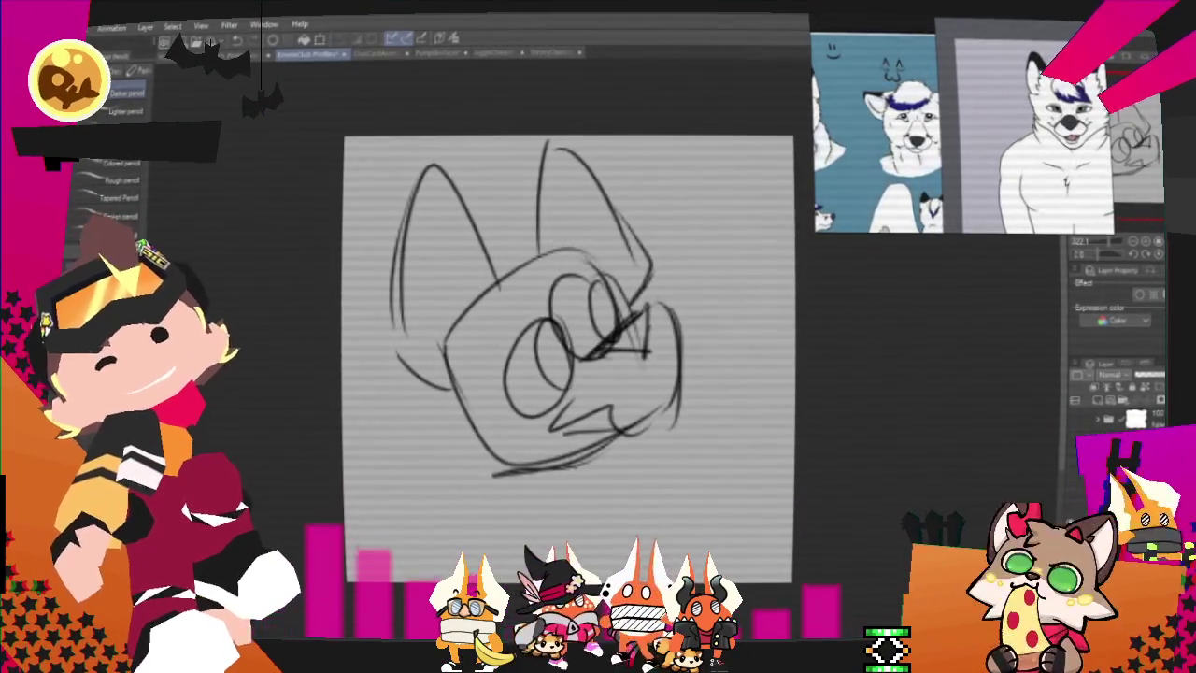
pyautogui.moveTo(536, 311); pyautogui.dragTo(590, 308)
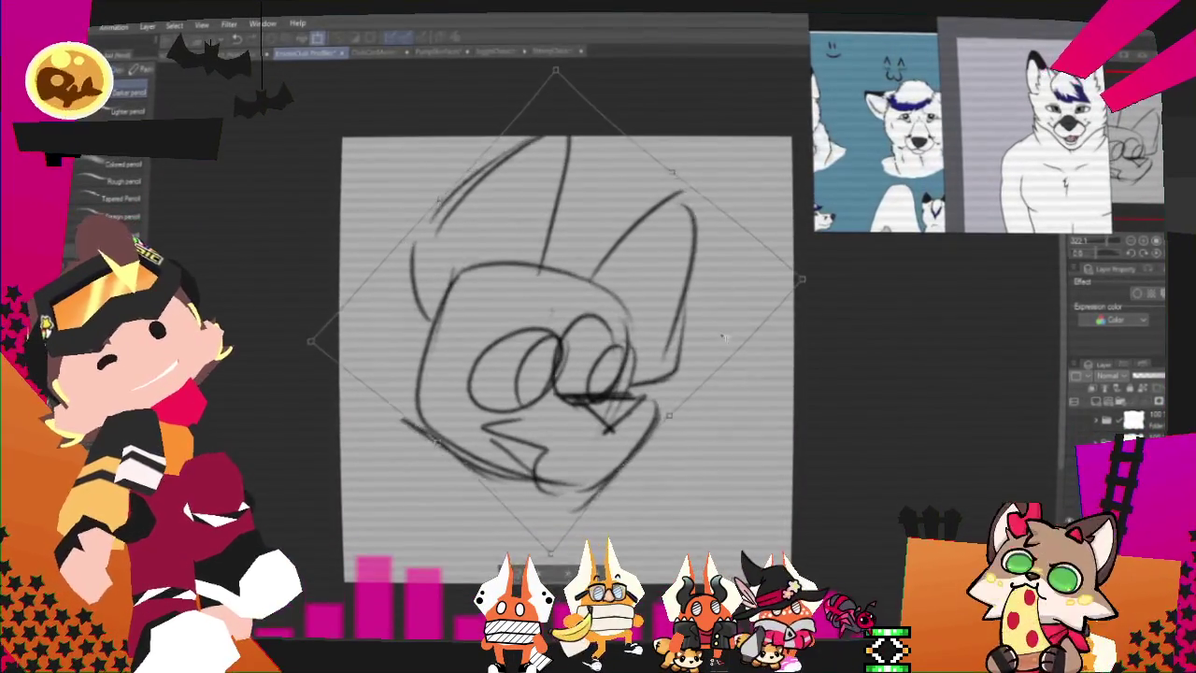
# Step: Adjust the head's tilt and sketch strokes across the eyes, lower face and chin
pyautogui.moveTo(689, 335); pyautogui.dragTo(628, 461)
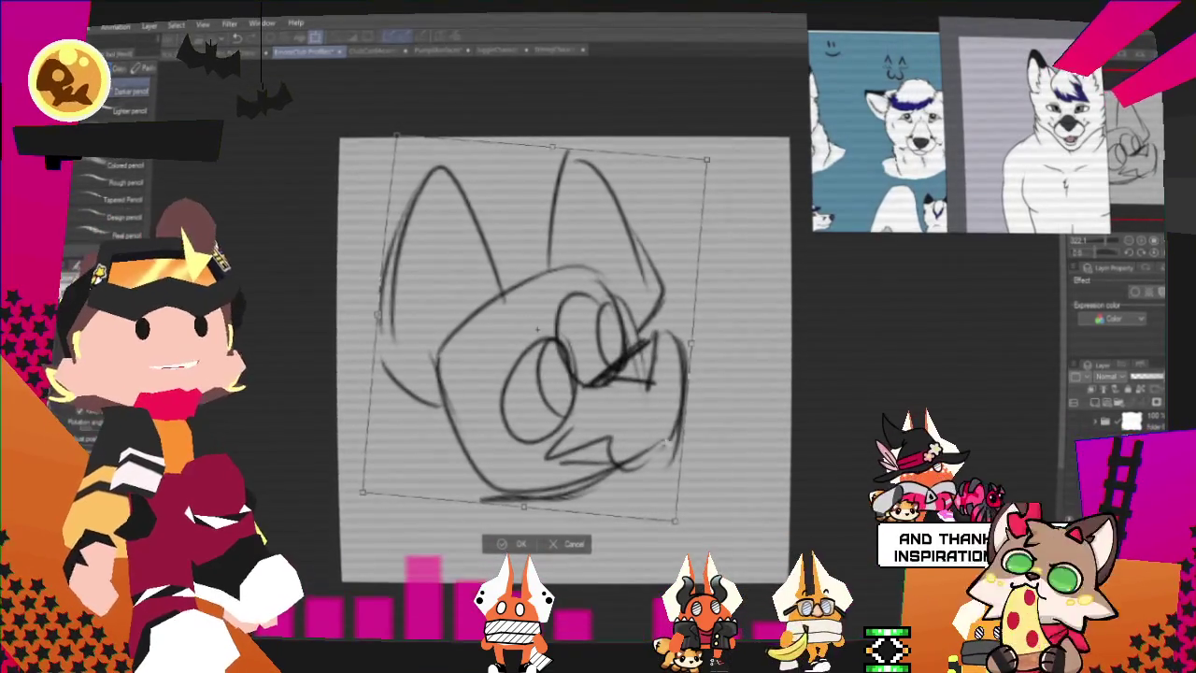
pyautogui.moveTo(538, 330); pyautogui.dragTo(552, 326)
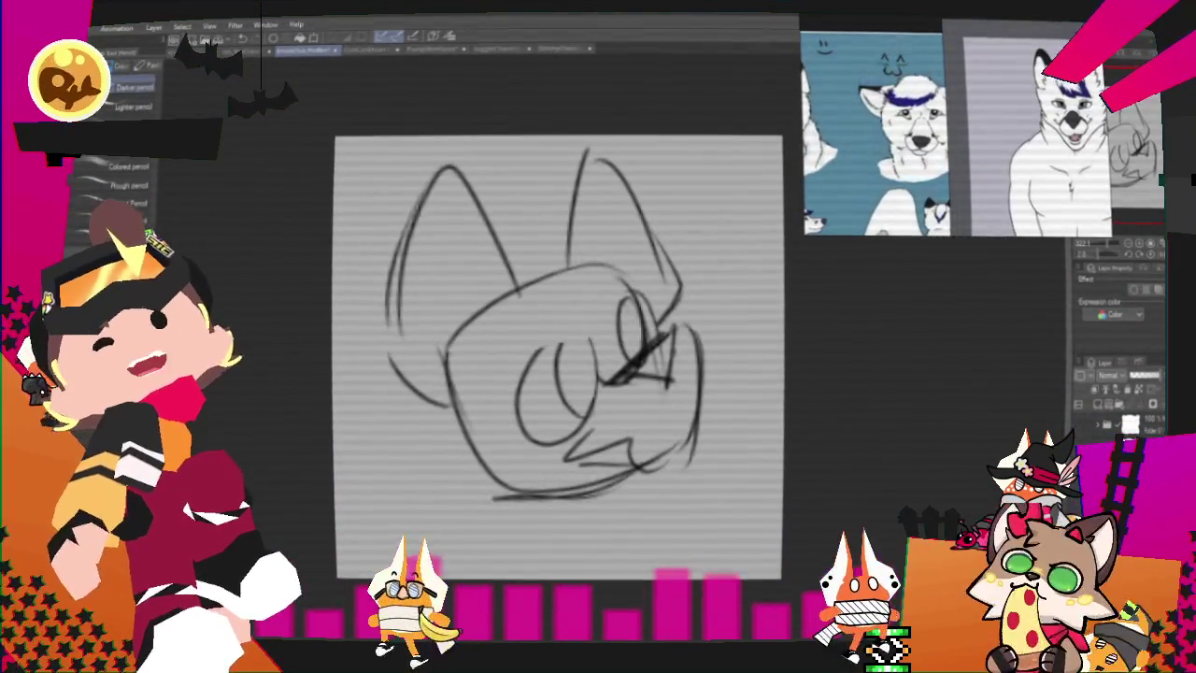
pyautogui.moveTo(514, 354); pyautogui.dragTo(589, 347)
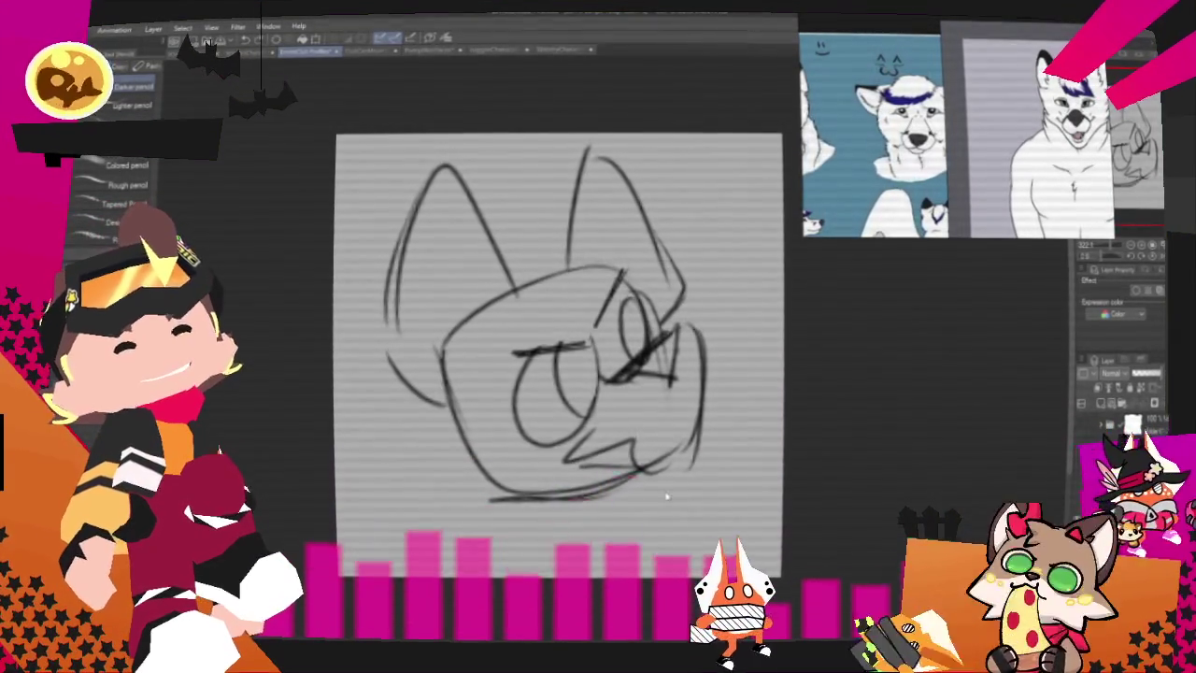
pyautogui.moveTo(425, 411)
pyautogui.mouseDown()
pyautogui.moveTo(455, 425)
pyautogui.moveTo(425, 472)
pyautogui.mouseUp()
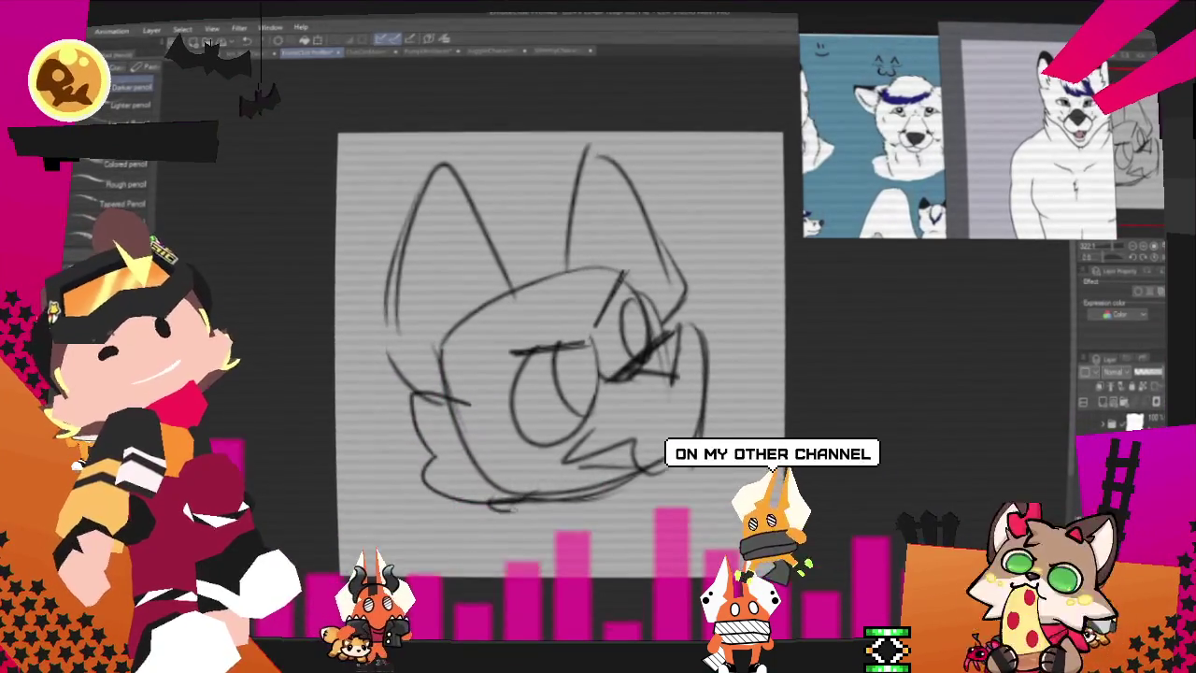
pyautogui.moveTo(486, 516); pyautogui.dragTo(654, 481)
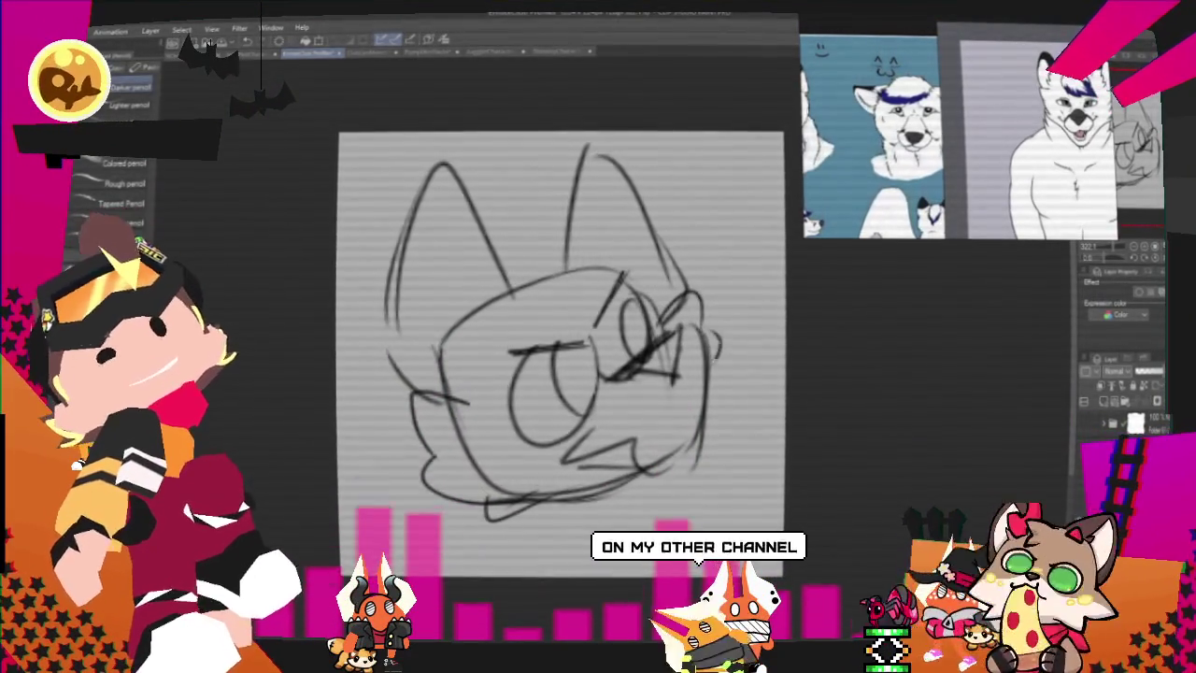
pyautogui.press('p')
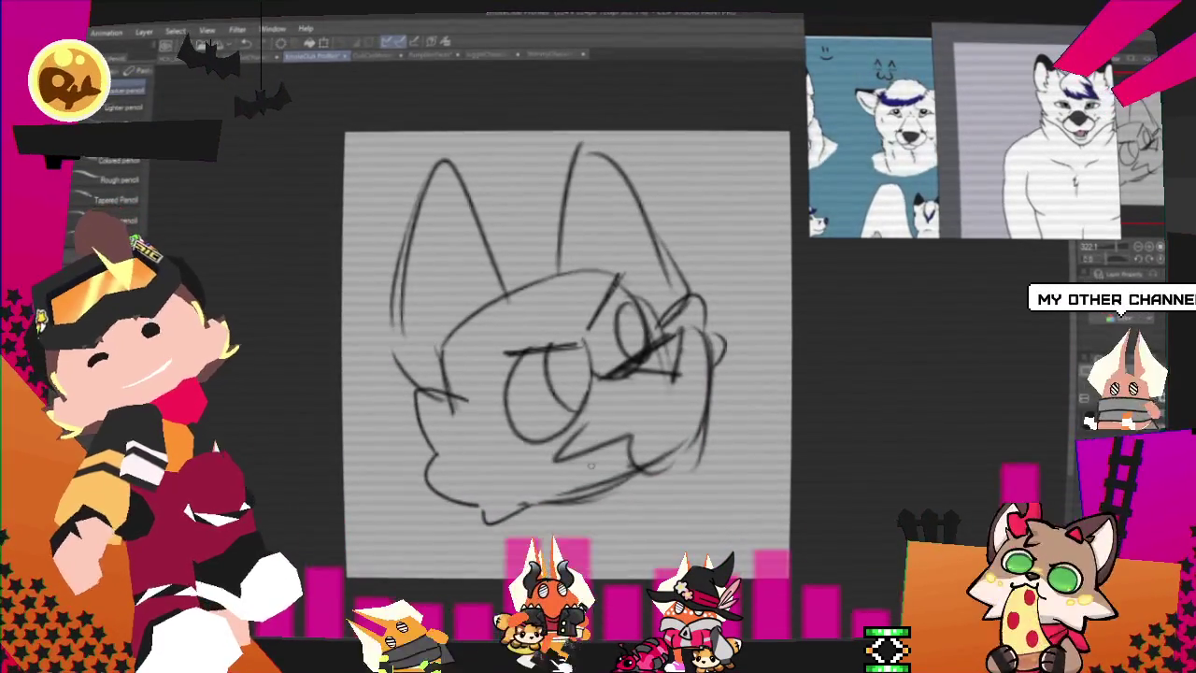
pyautogui.moveTo(537, 449); pyautogui.dragTo(582, 510)
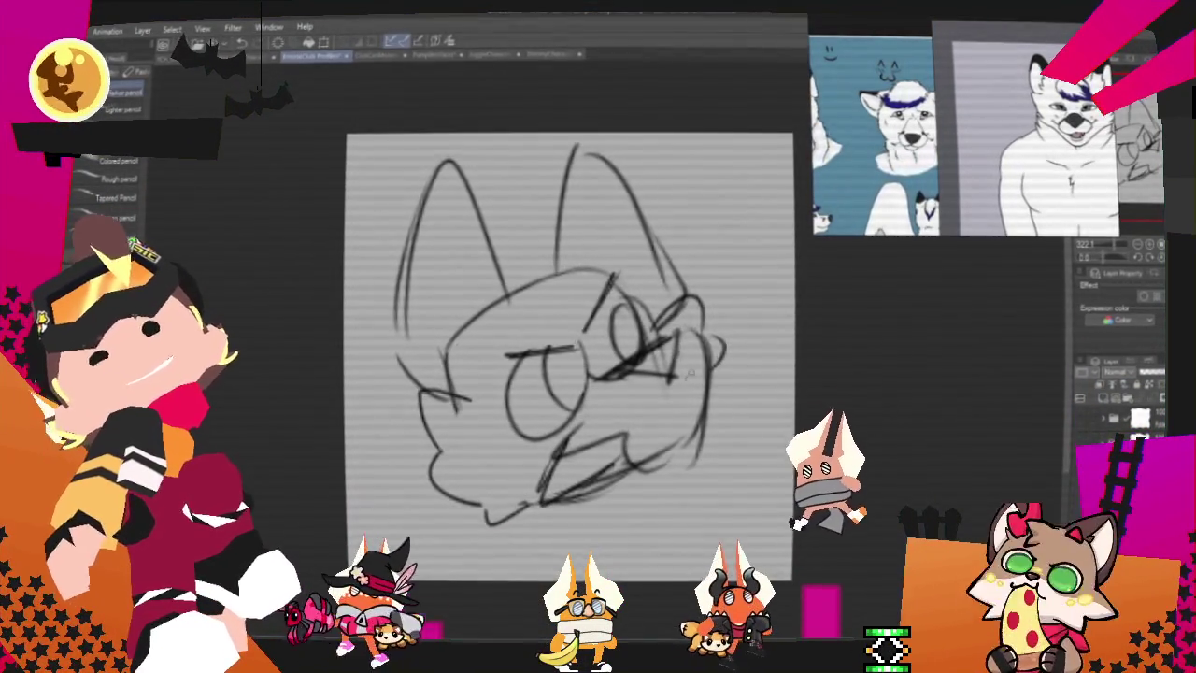
# Step: Commit the head's rotation, darken the left ear line and begin transforming that ear
pyautogui.press('Return')
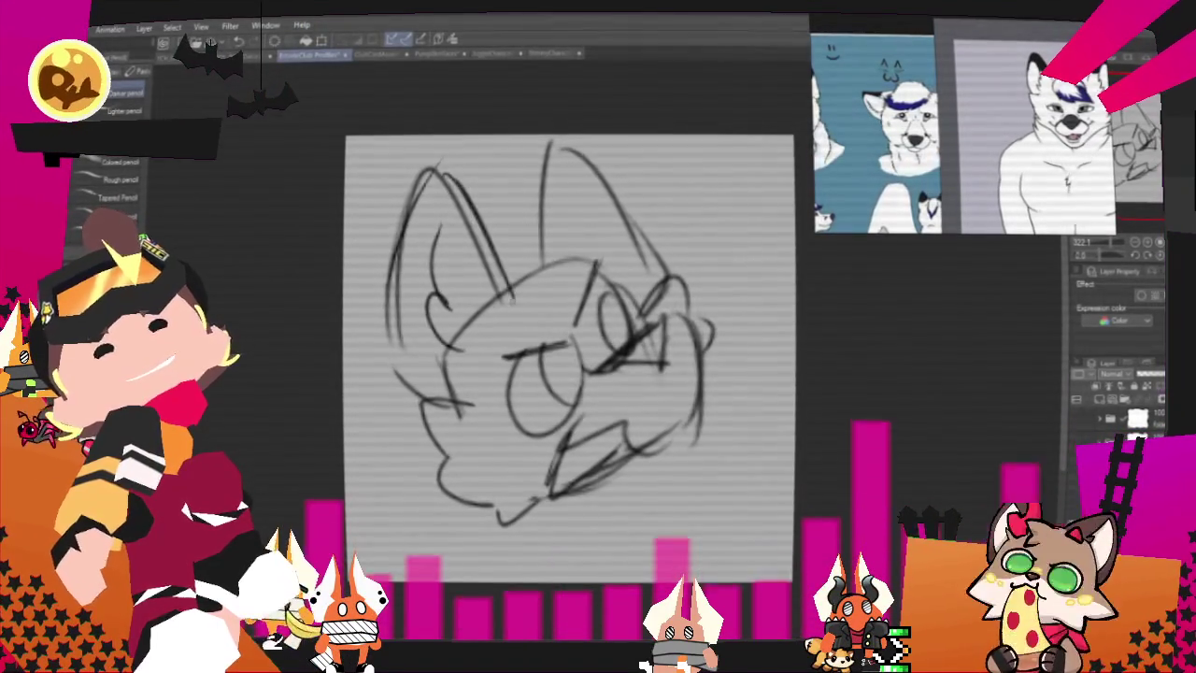
pyautogui.moveTo(456, 174); pyautogui.dragTo(506, 285)
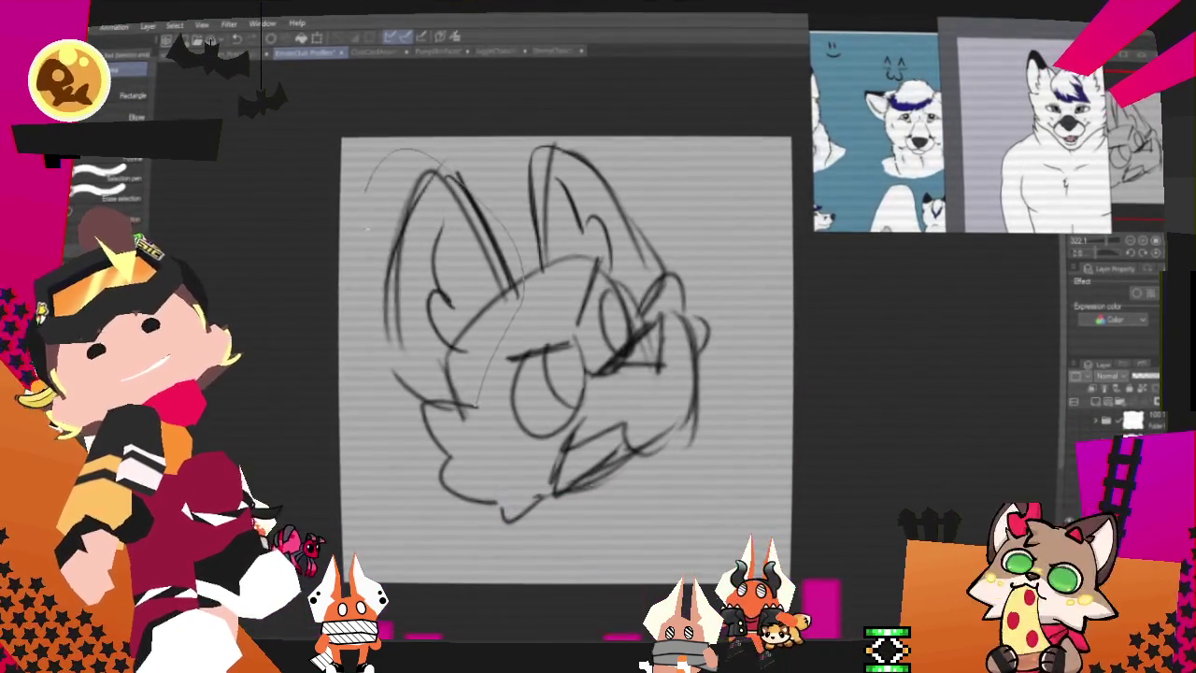
pyautogui.hotkey('ctrl', 't')
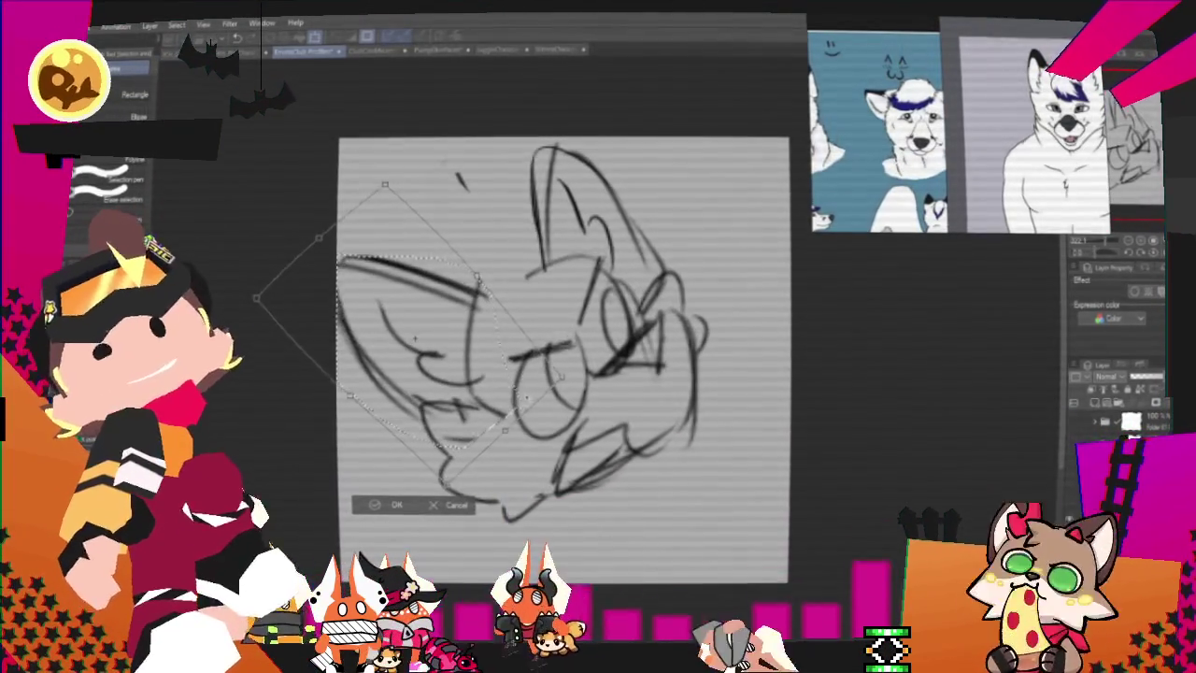
# Step: Apply the left ear's laid-back rotation and sketch a fluffy fur tuft atop the head
pyautogui.press('Return')
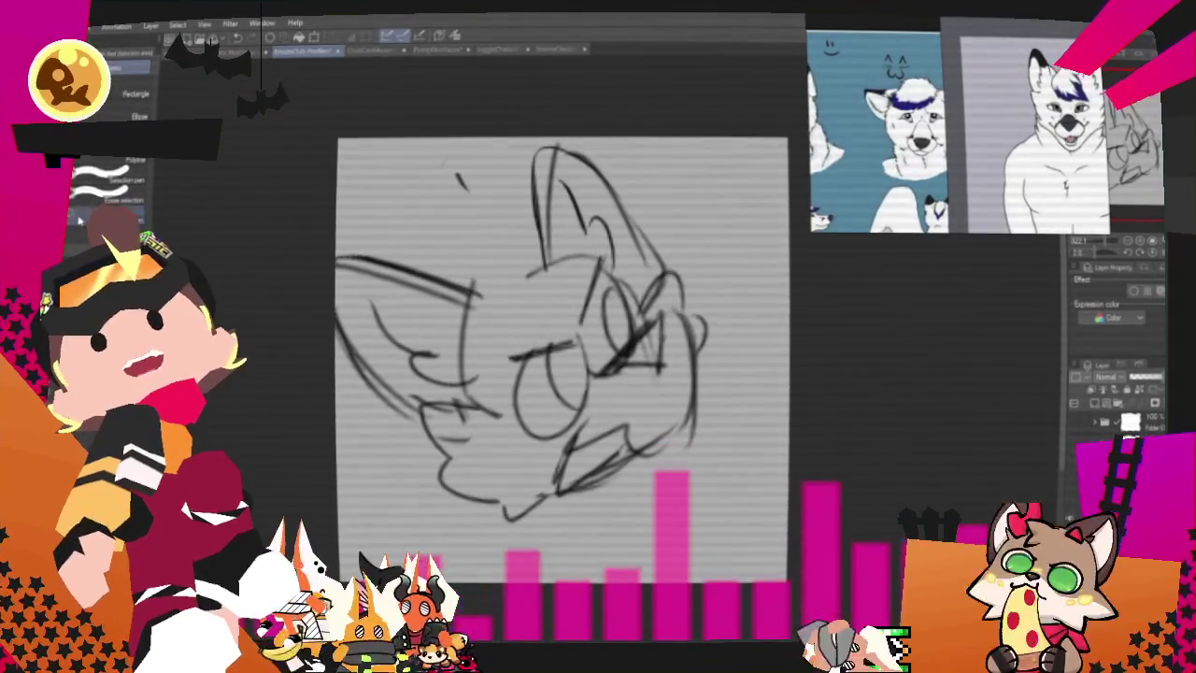
pyautogui.hotkey('ctrl', 'd')
pyautogui.press('p')
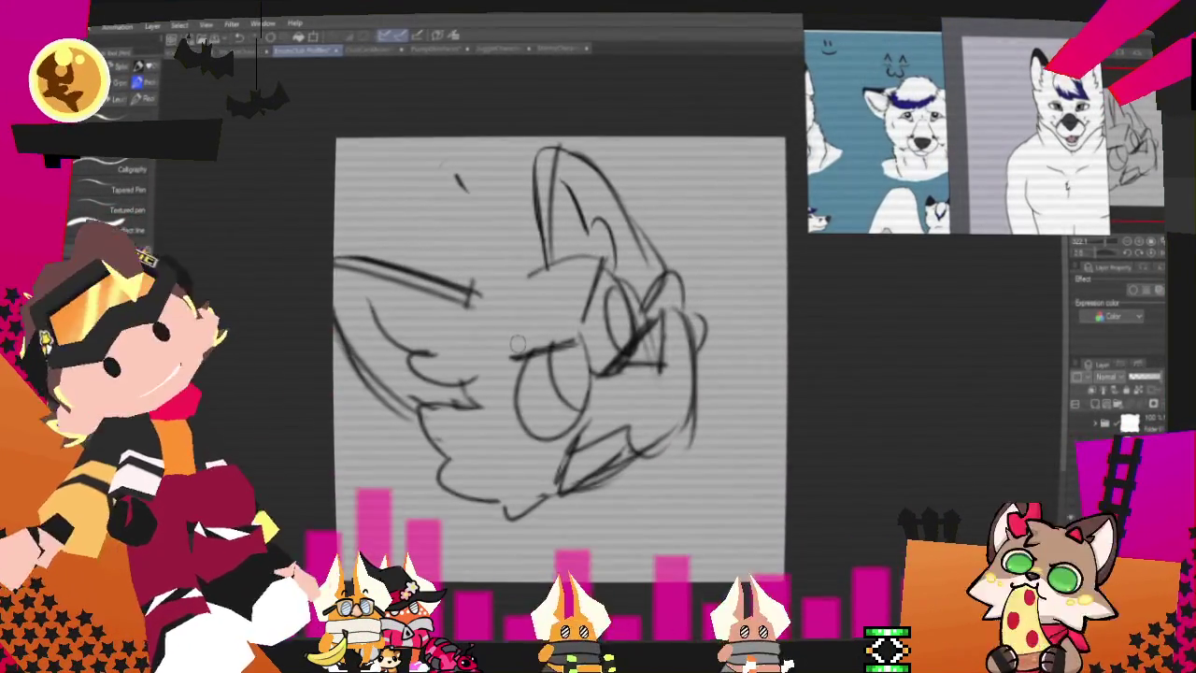
pyautogui.hotkey('ctrl', 'z')
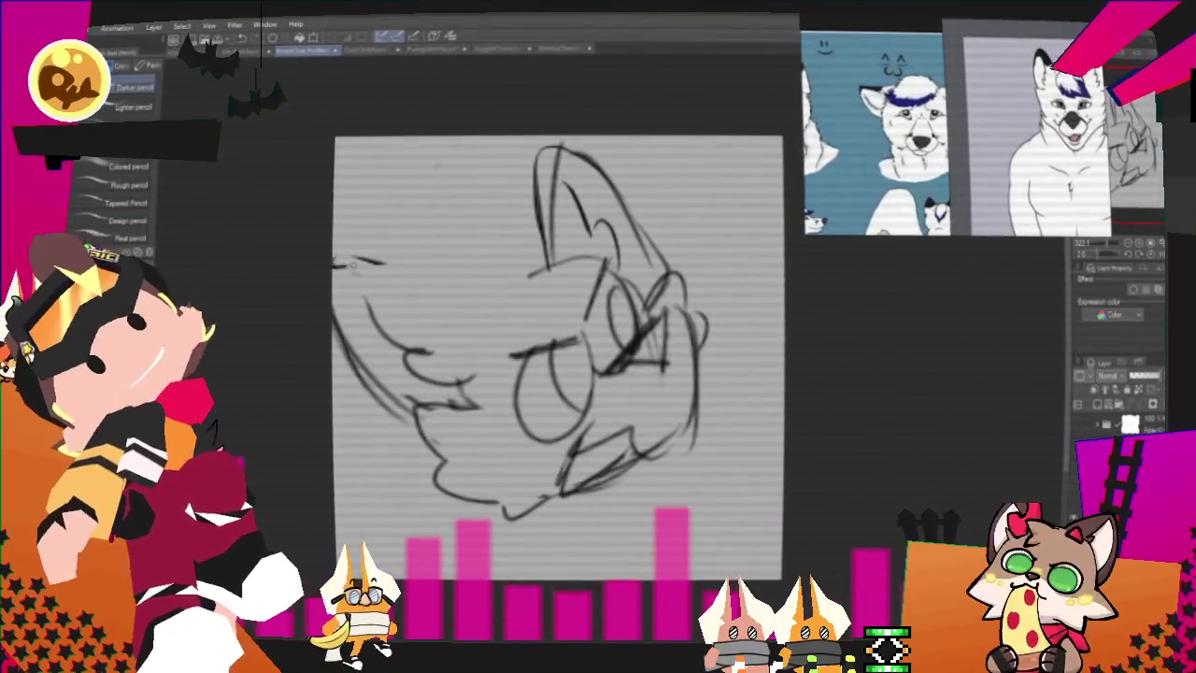
pyautogui.moveTo(488, 212); pyautogui.dragTo(462, 280)
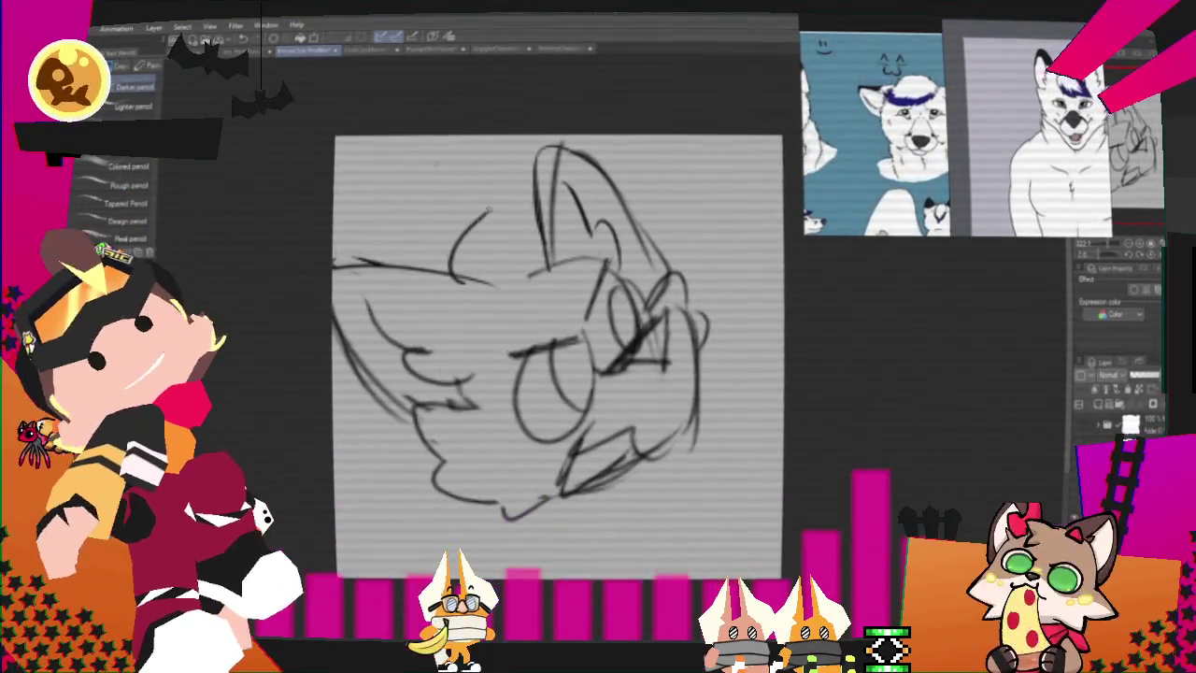
pyautogui.moveTo(585, 210); pyautogui.dragTo(591, 183)
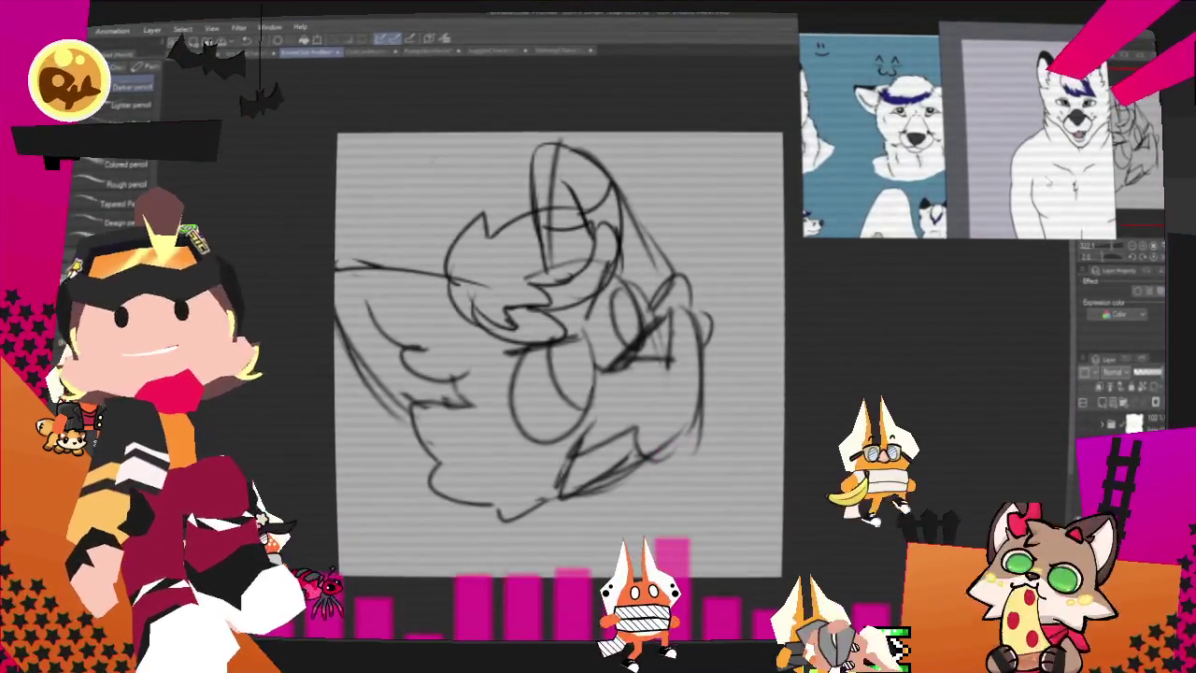
# Step: Rotate the whole wolf head sketch back to nearly upright
pyautogui.hotkey('ctrl', 't')
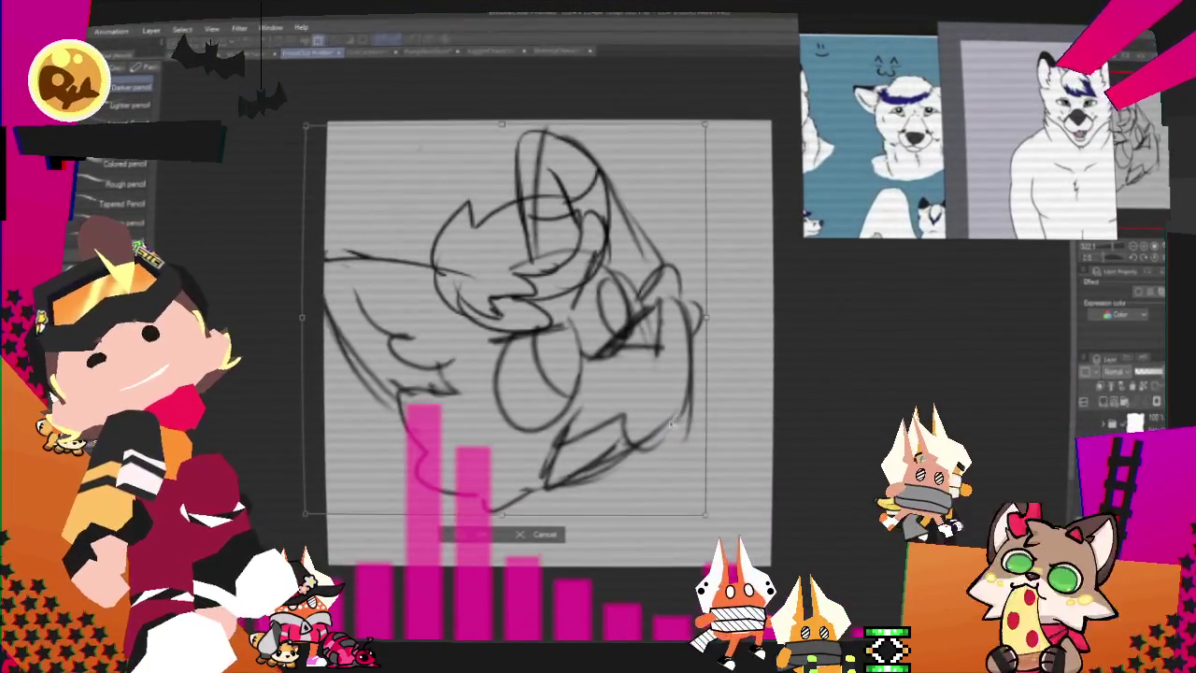
pyautogui.moveTo(710, 537); pyautogui.dragTo(686, 551)
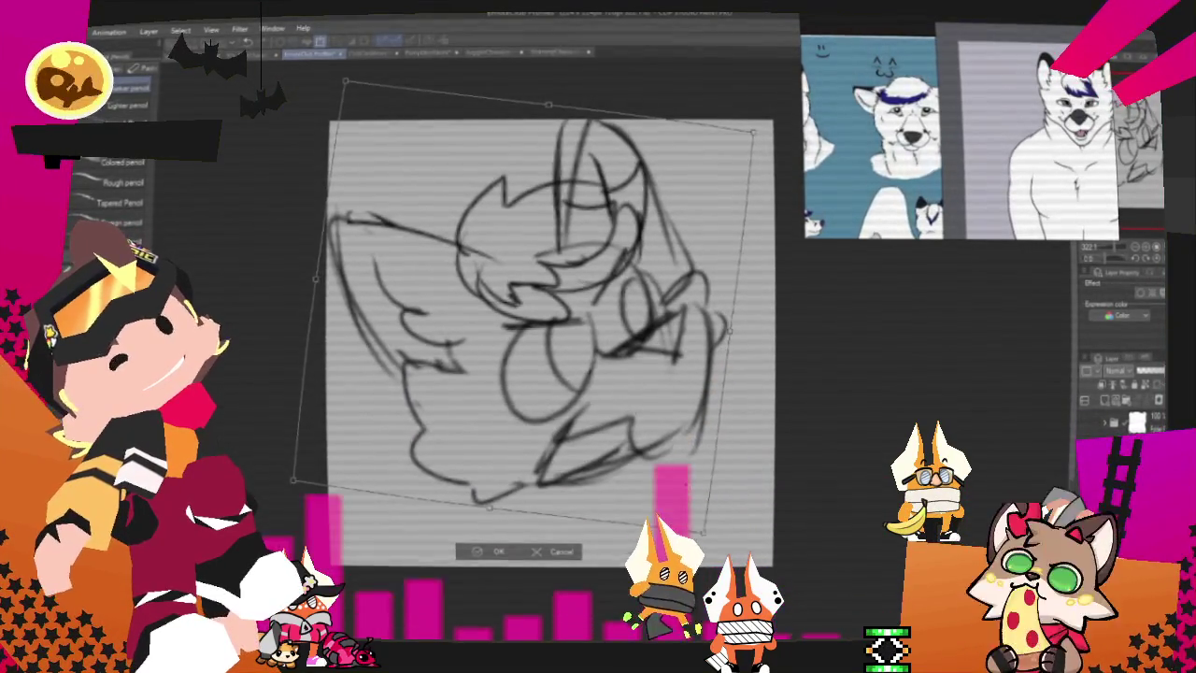
pyautogui.moveTo(673, 476); pyautogui.dragTo(742, 453)
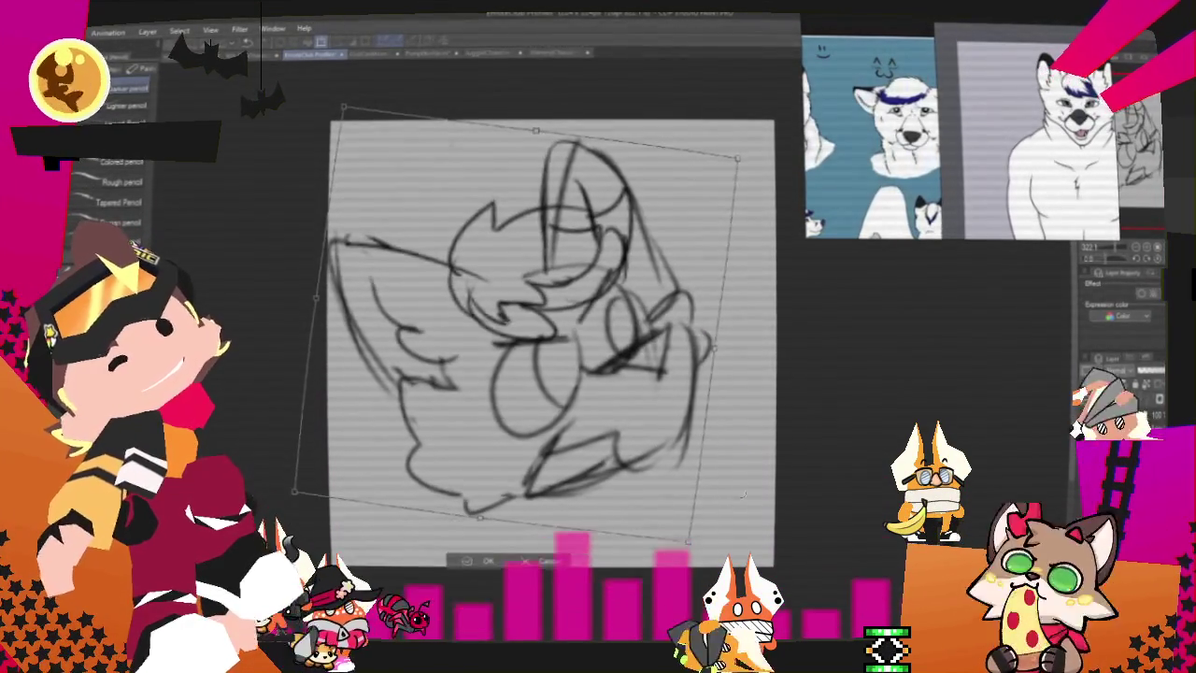
pyautogui.press('Return')
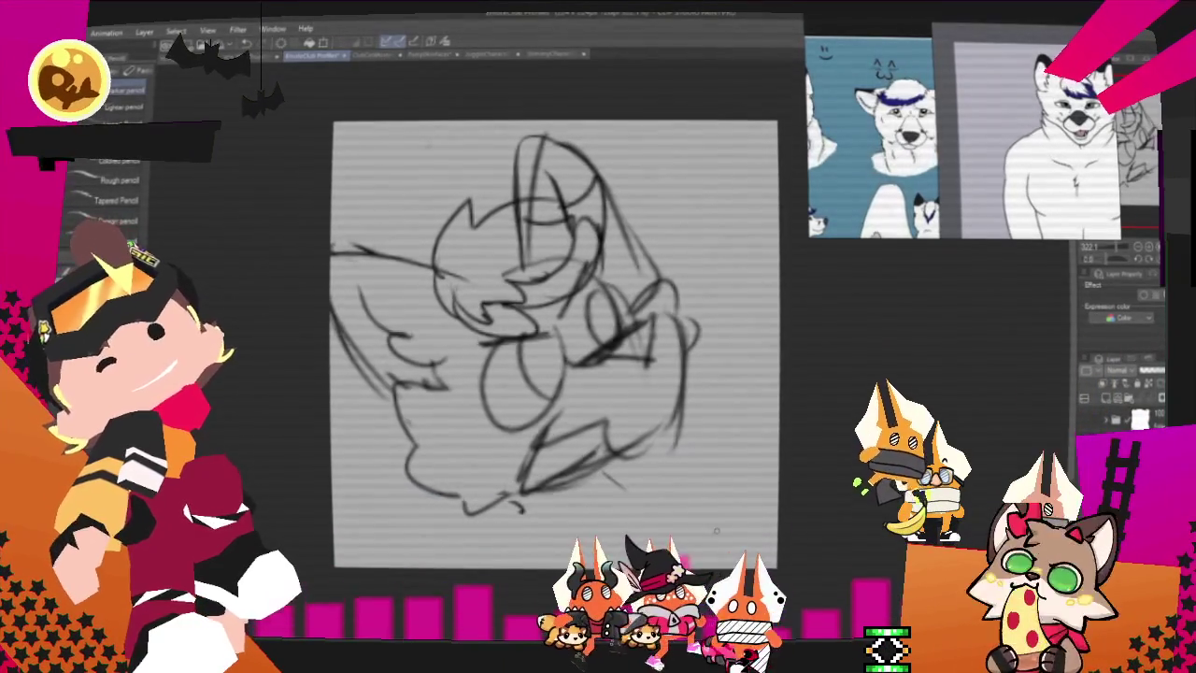
# Step: Try two lines at the lower right of the sketch and undo both
pyautogui.moveTo(617, 486); pyautogui.dragTo(761, 395)
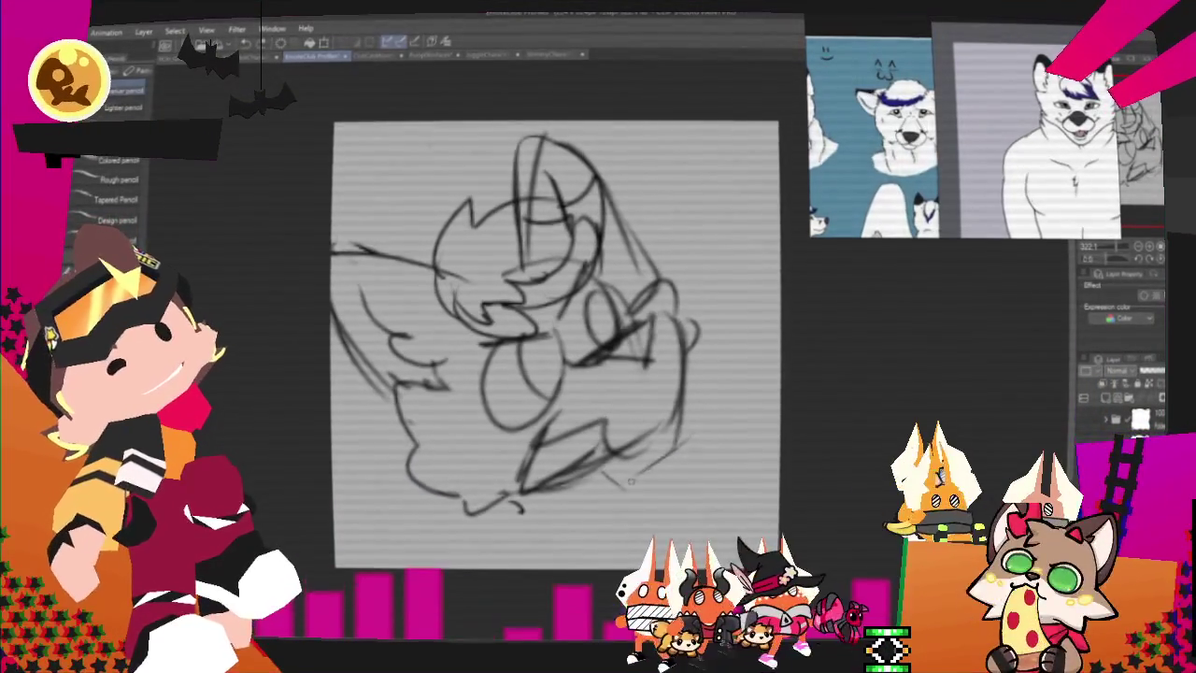
pyautogui.hotkey('ctrl', 'z')
pyautogui.moveTo(636, 477); pyautogui.dragTo(743, 446)
pyautogui.hotkey('ctrl', 'z')
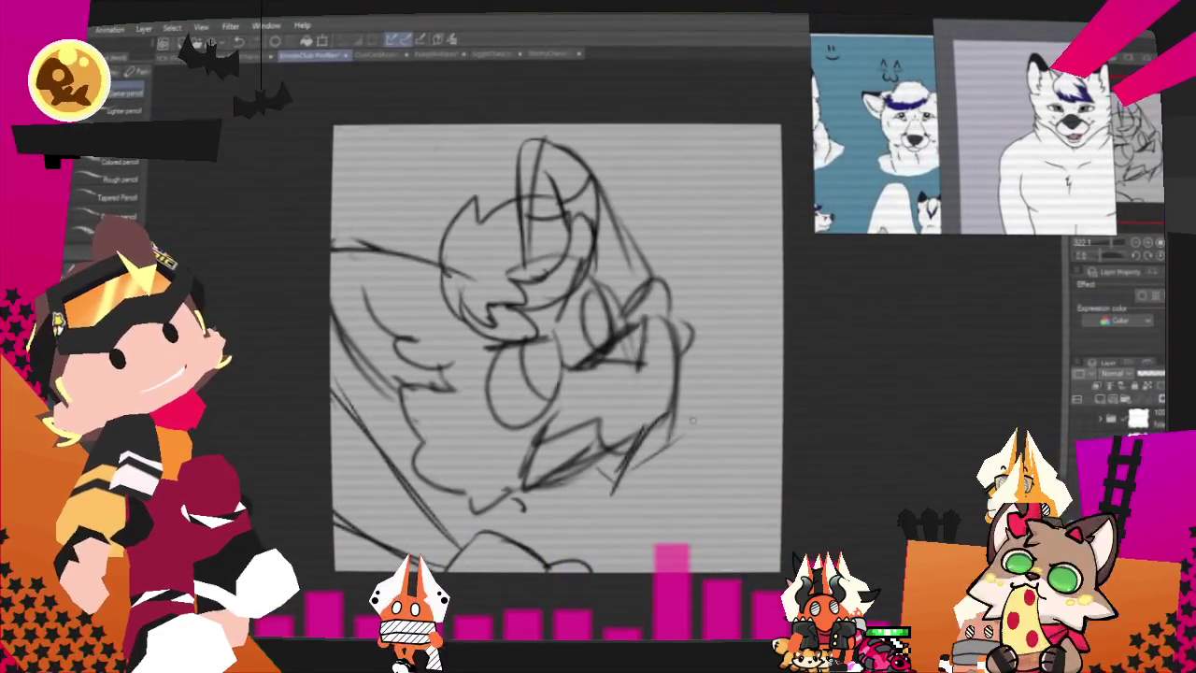
# Step: Sketch shoulder lines and short strokes at the lower right below the wolf head
pyautogui.moveTo(692, 423); pyautogui.dragTo(733, 460)
pyautogui.moveTo(644, 427); pyautogui.dragTo(587, 542)
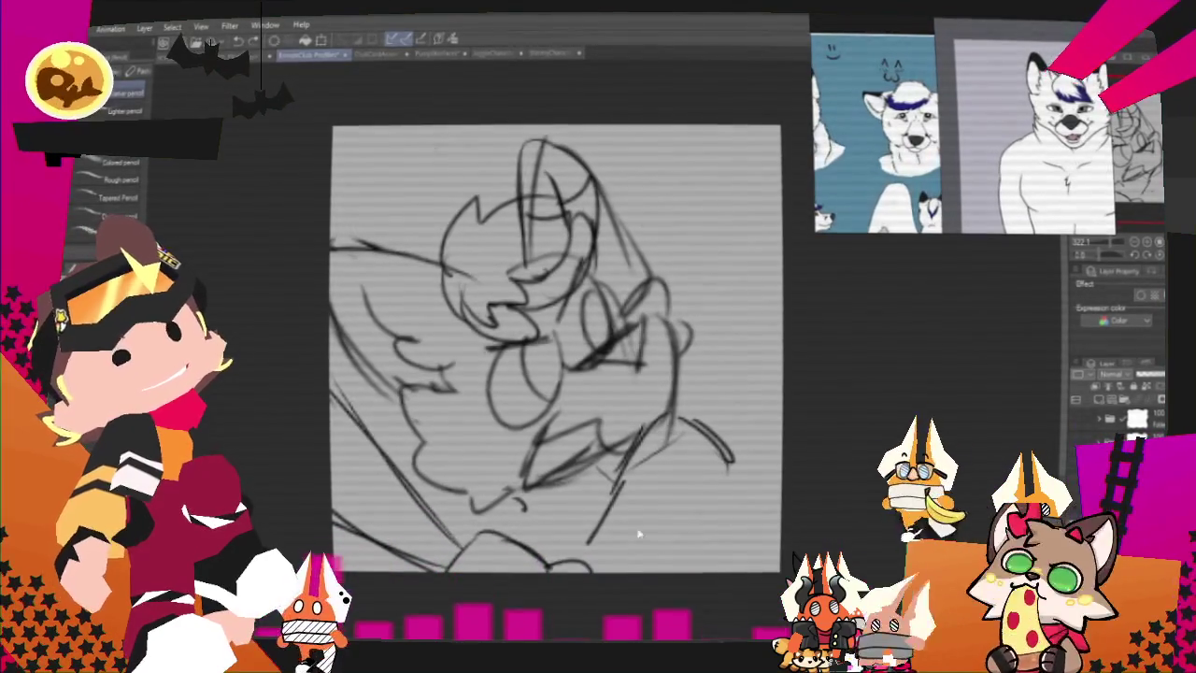
pyautogui.moveTo(716, 495); pyautogui.dragTo(719, 551)
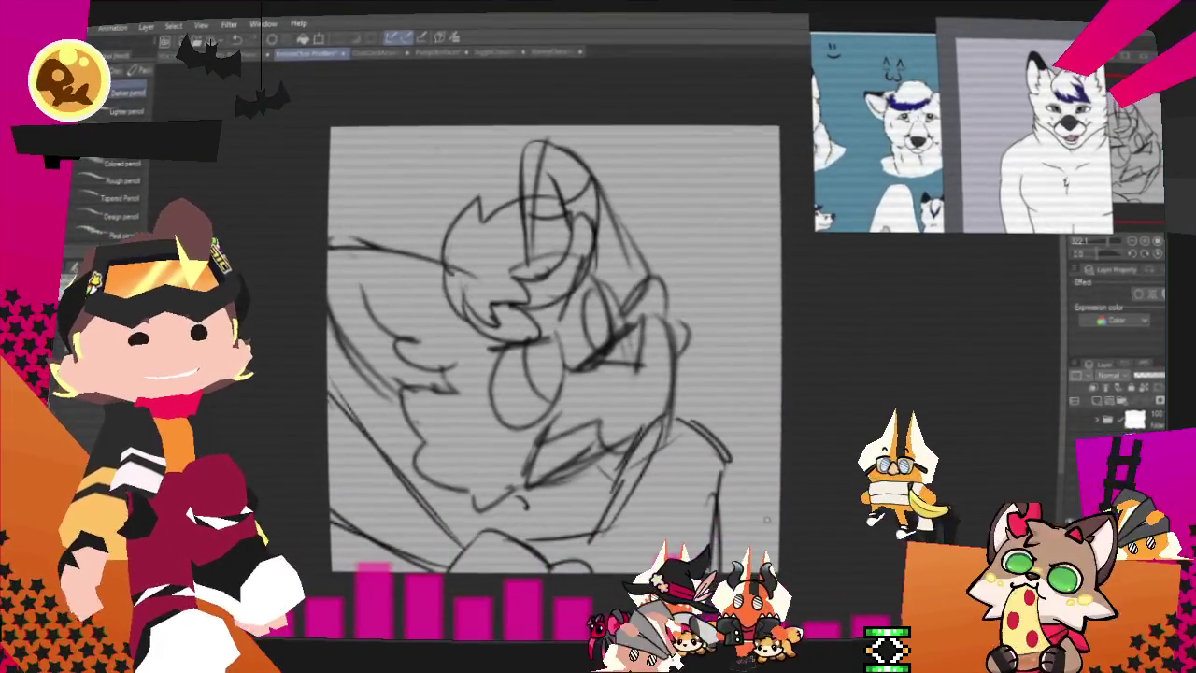
pyautogui.moveTo(717, 500); pyautogui.dragTo(775, 525)
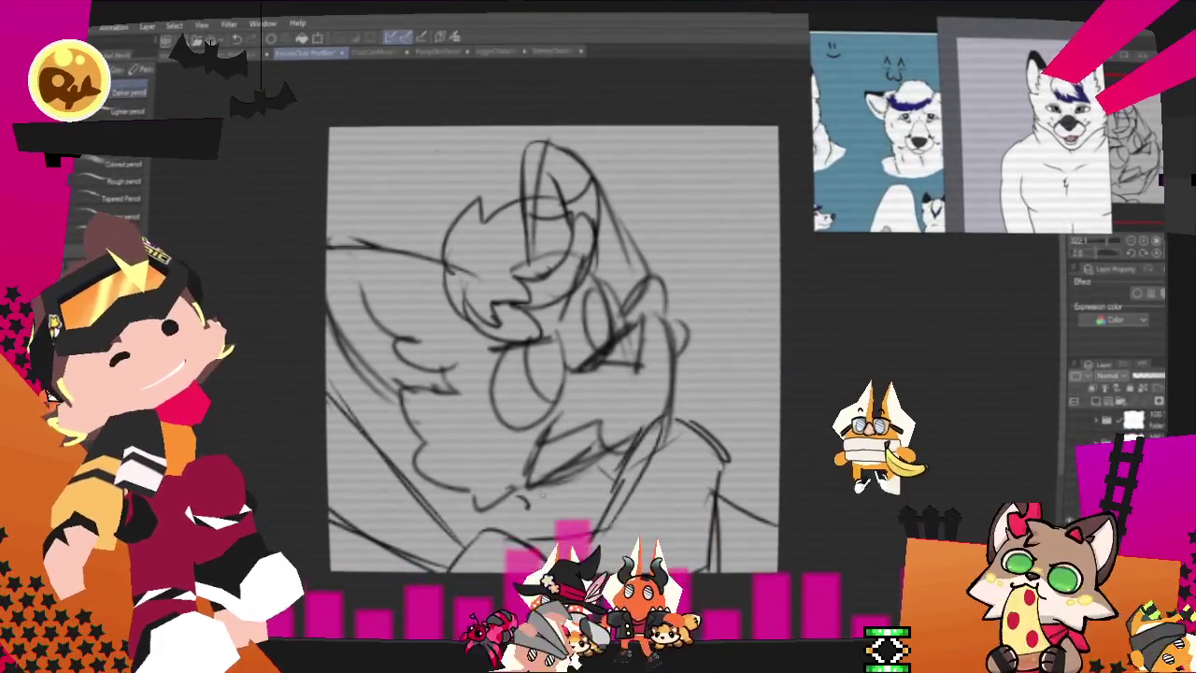
pyautogui.hotkey('ctrl', 't')
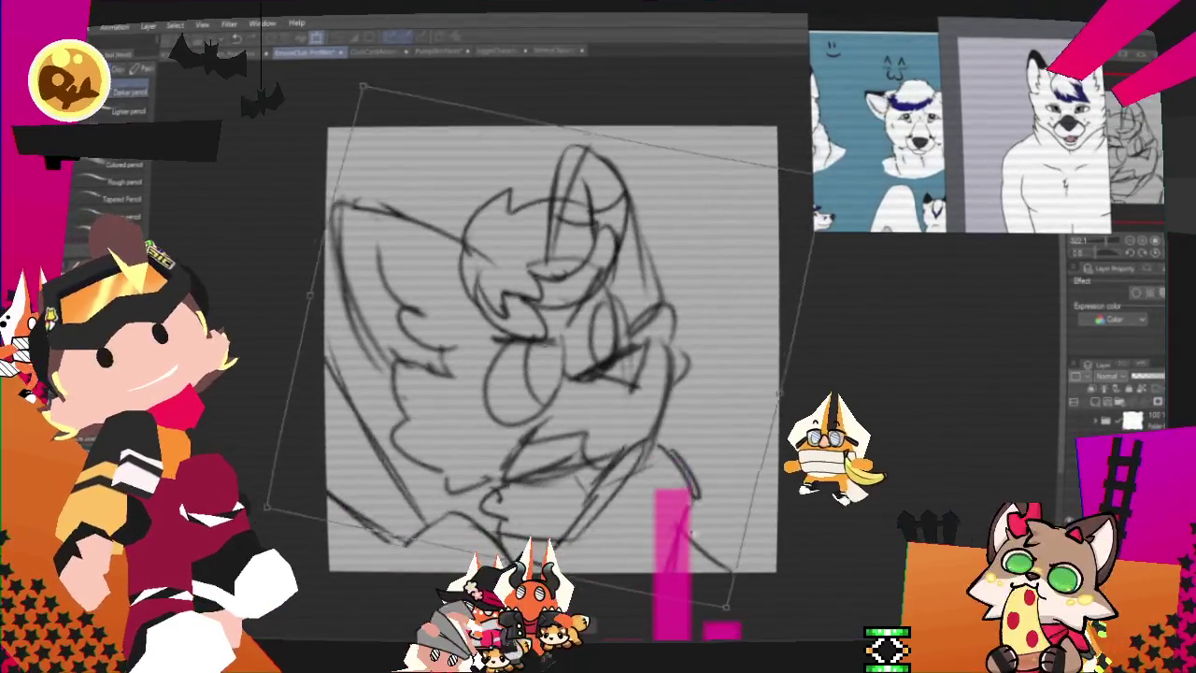
pyautogui.press('Escape')
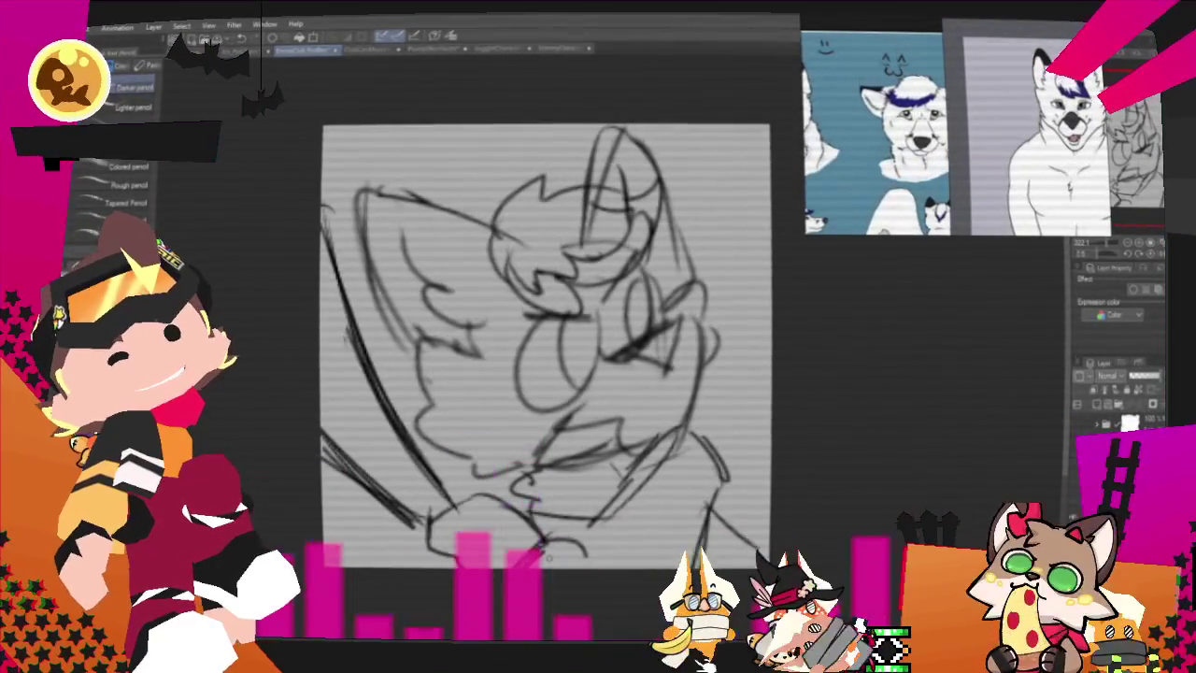
# Step: Add rough lines at the lower left, shift the sketch left and confirm the transform
pyautogui.moveTo(348, 472); pyautogui.dragTo(402, 533)
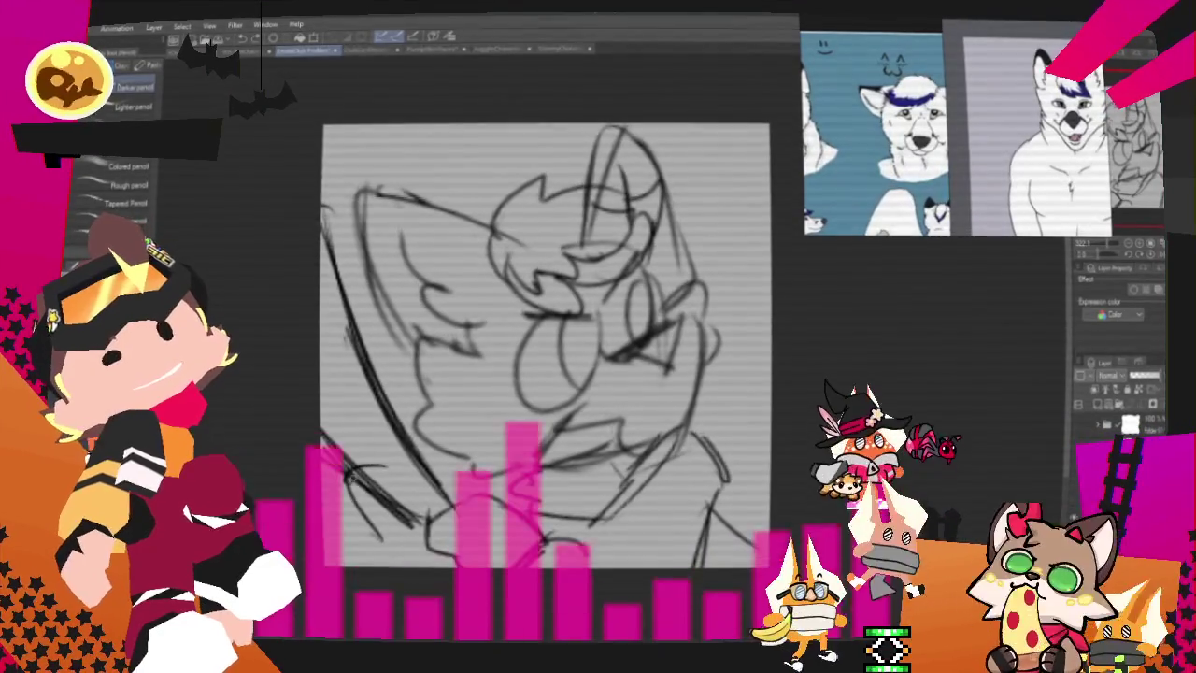
pyautogui.press('p')
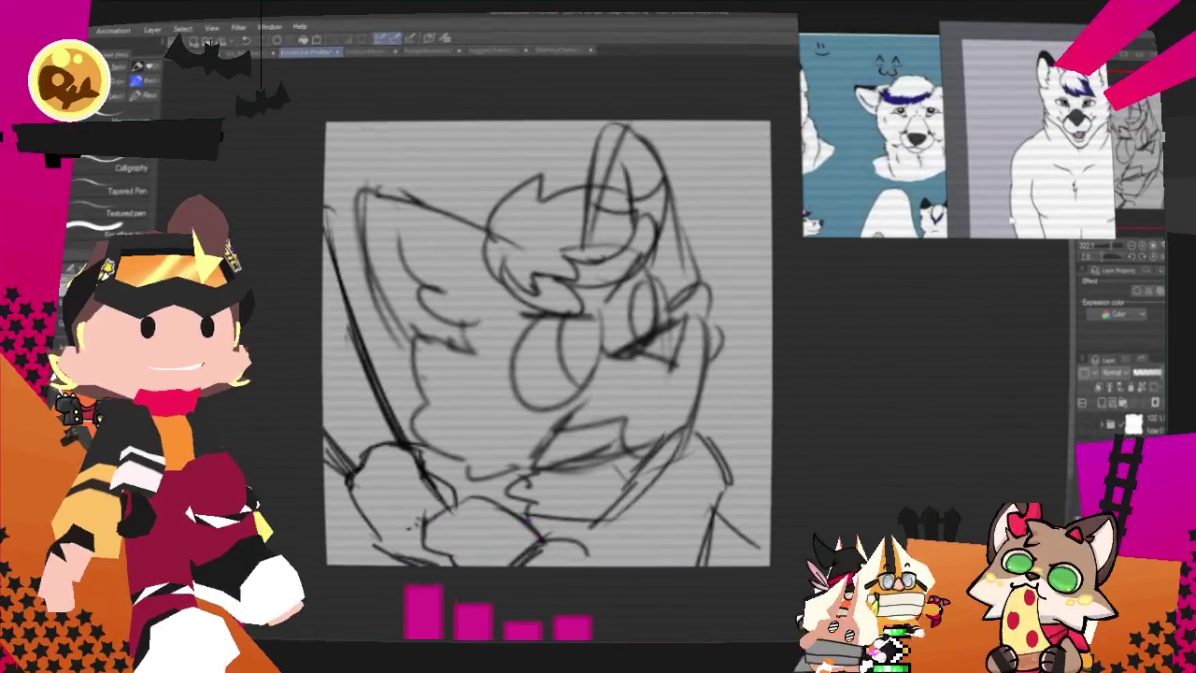
pyautogui.moveTo(785, 546); pyautogui.dragTo(737, 562)
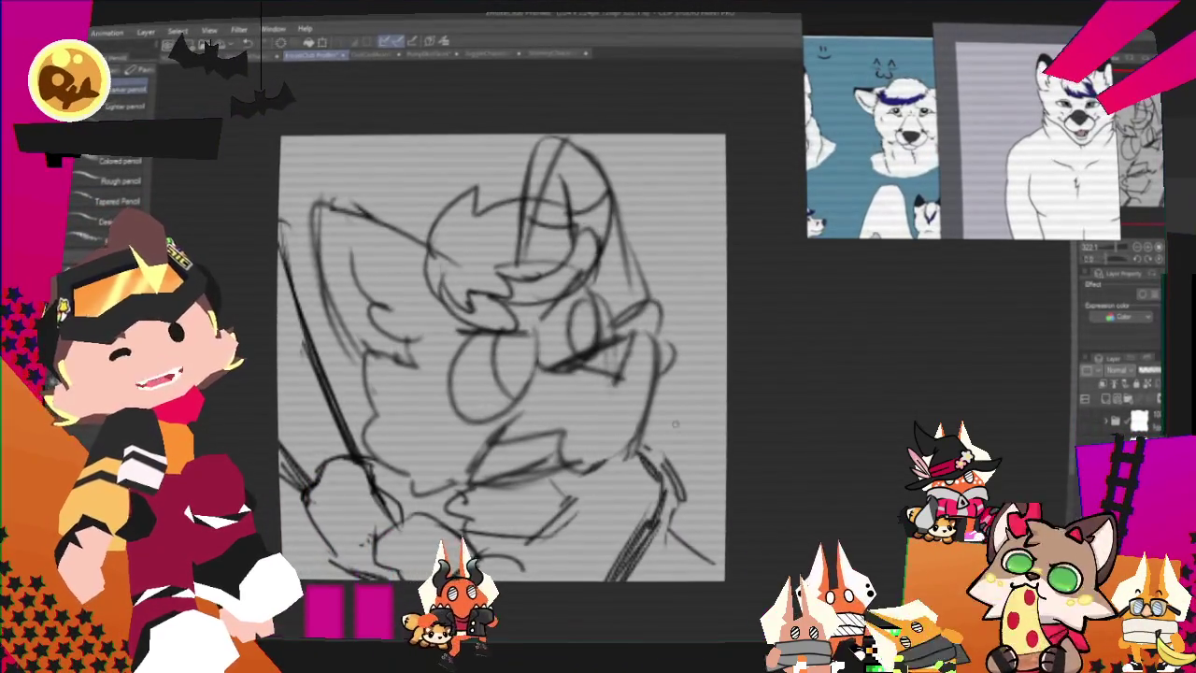
pyautogui.press('p')
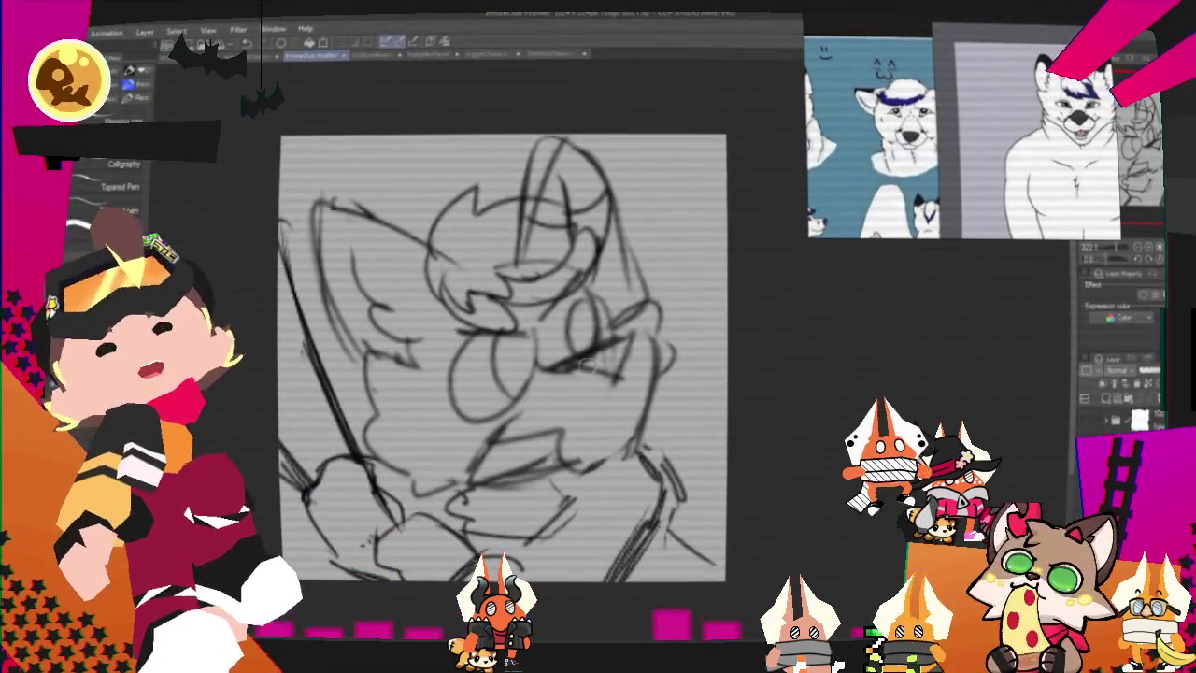
pyautogui.moveTo(745, 445); pyautogui.dragTo(719, 455)
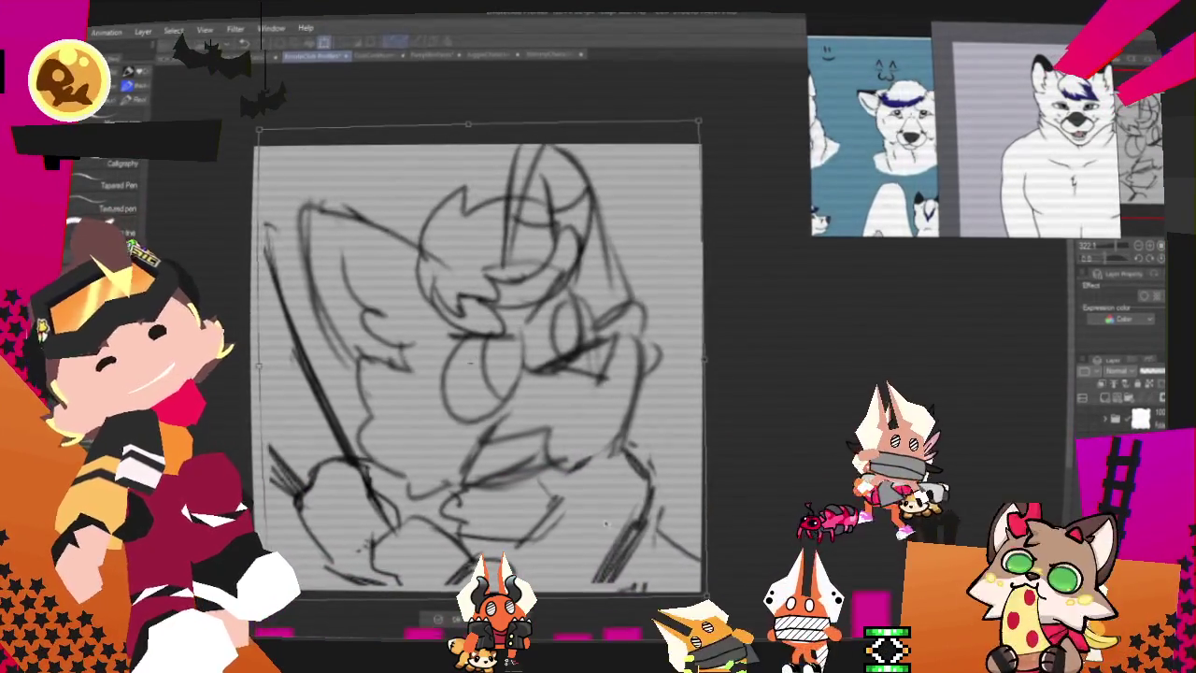
pyautogui.press('Return')
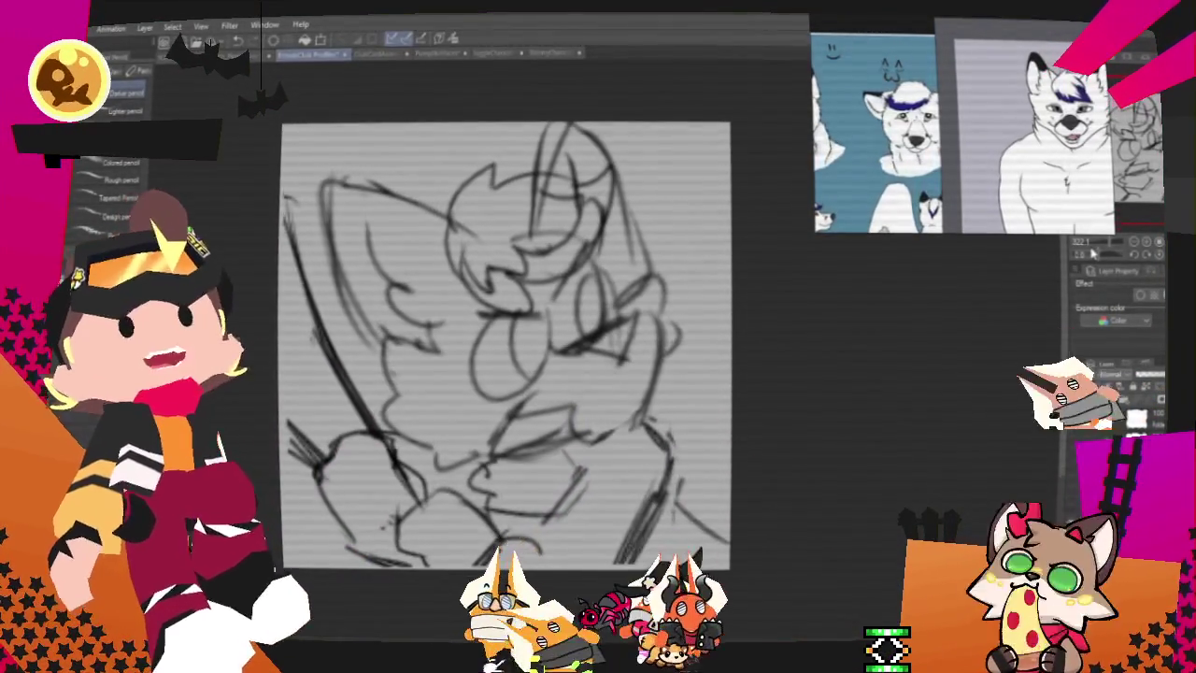
pyautogui.press('e')
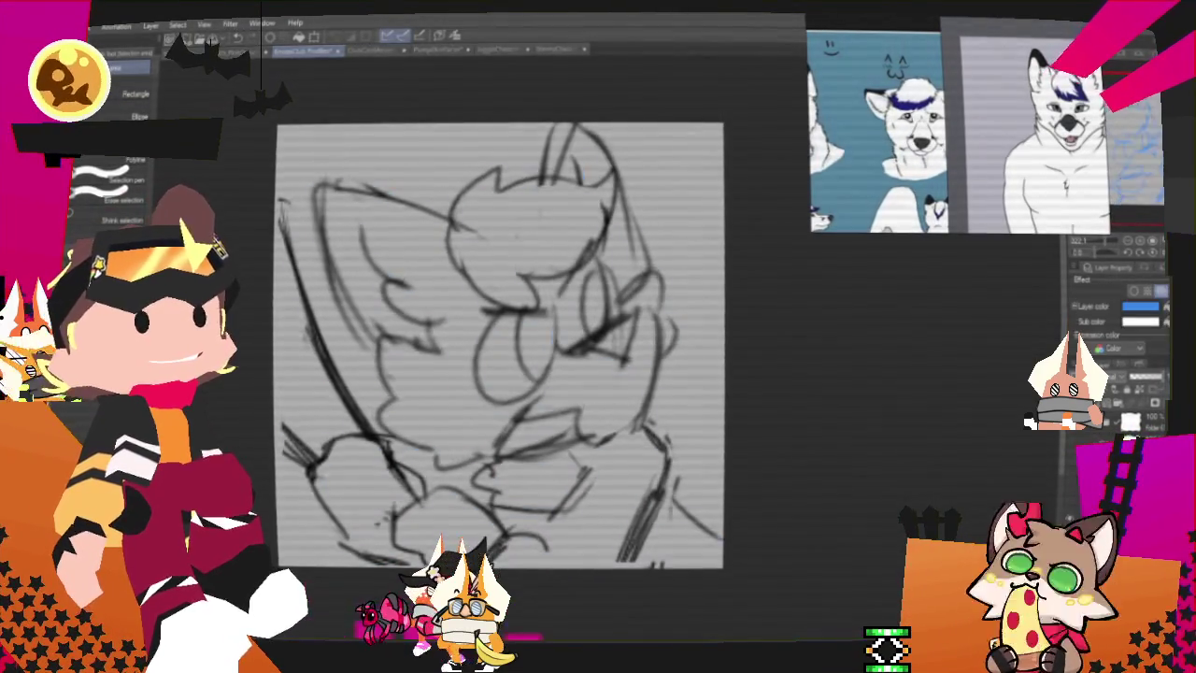
# Step: Ink the triangular eye and the snout line running down from it
pyautogui.press('p')
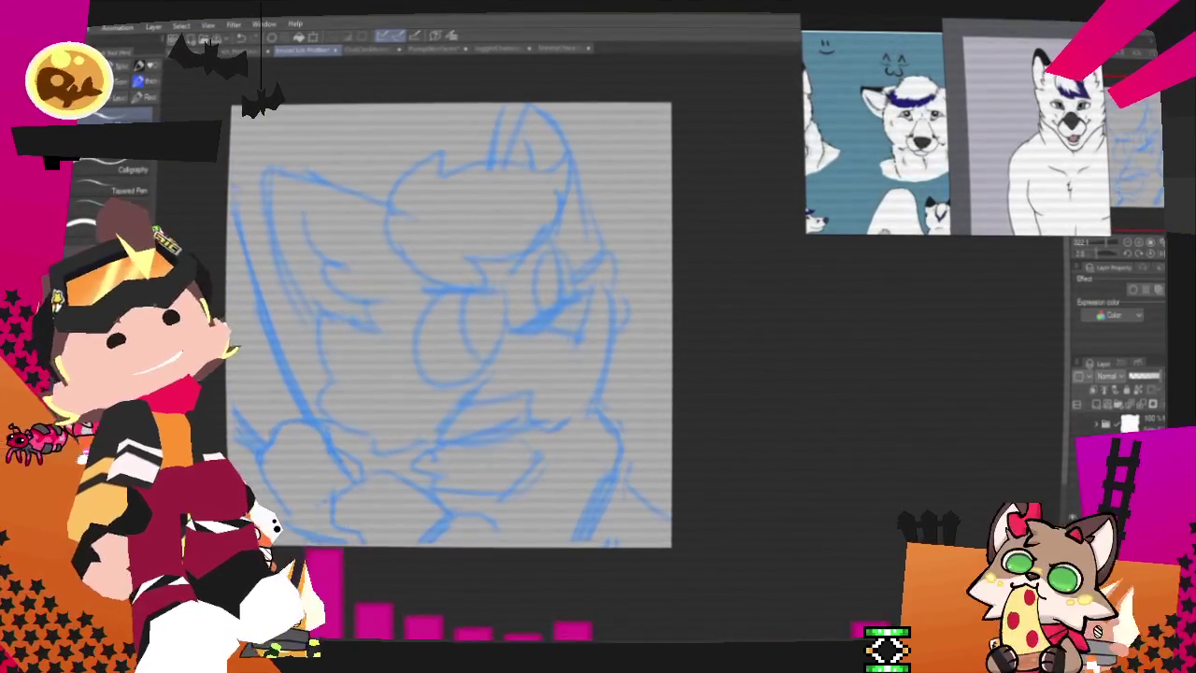
pyautogui.moveTo(449, 327); pyautogui.dragTo(598, 333)
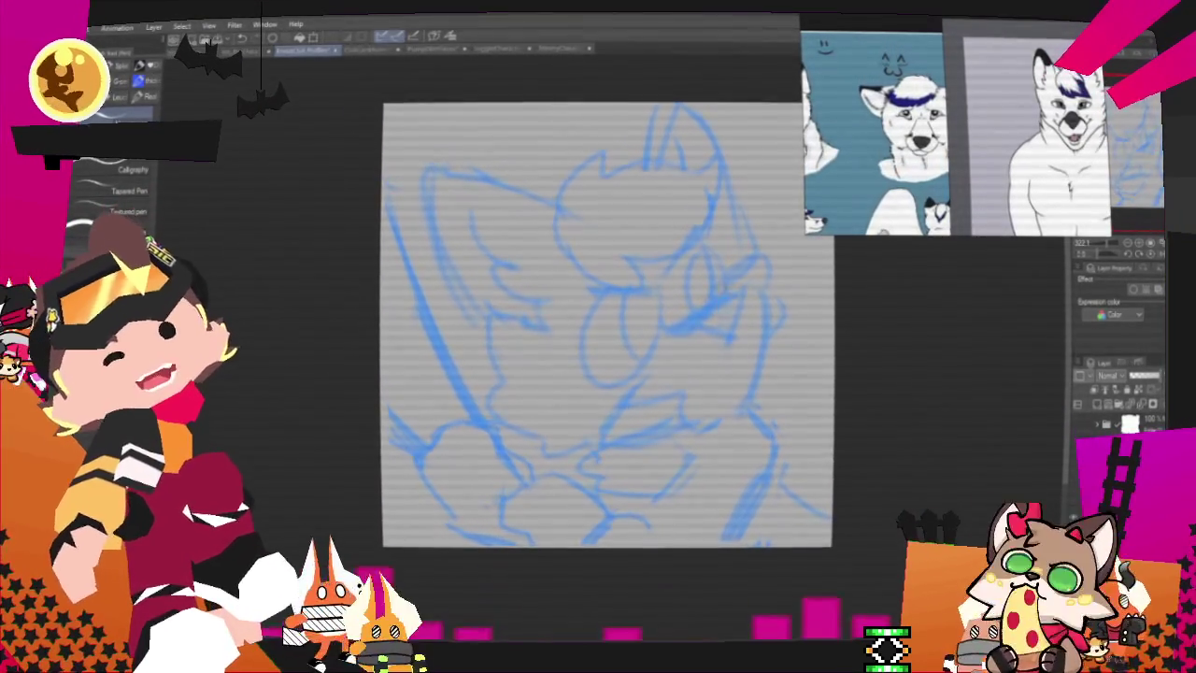
pyautogui.moveTo(696, 329)
pyautogui.mouseDown()
pyautogui.moveTo(740, 301)
pyautogui.moveTo(712, 436)
pyautogui.mouseUp()
pyautogui.hotkey('ctrl', 'z')
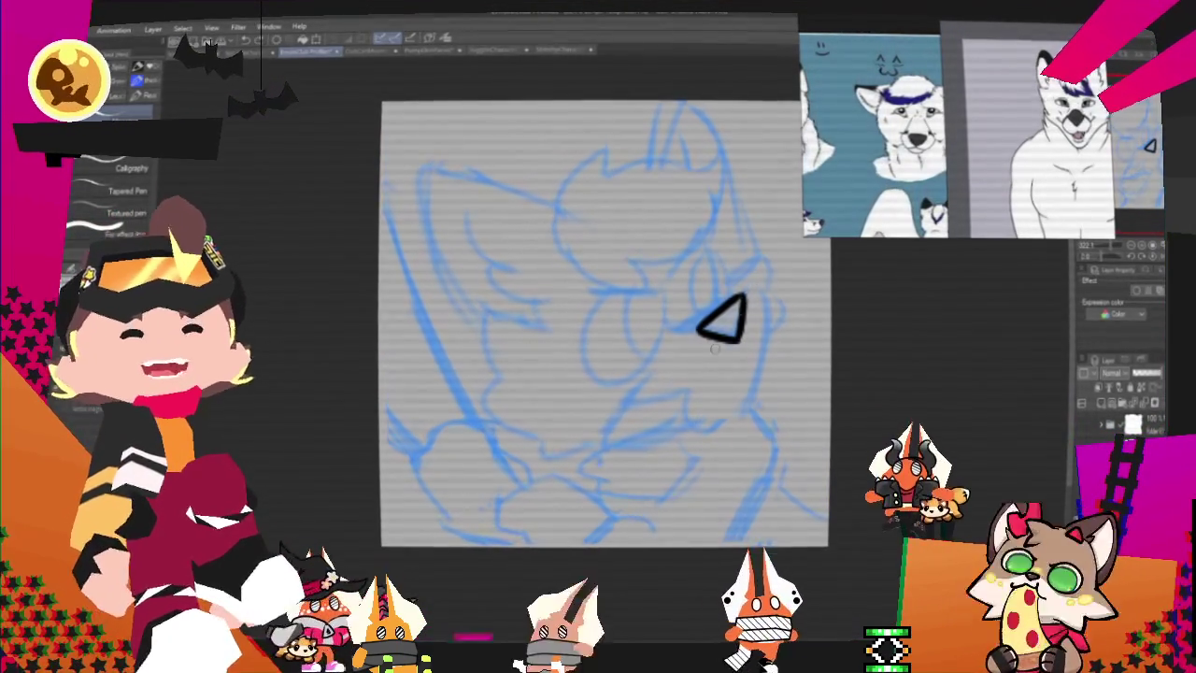
pyautogui.moveTo(680, 338); pyautogui.dragTo(665, 381)
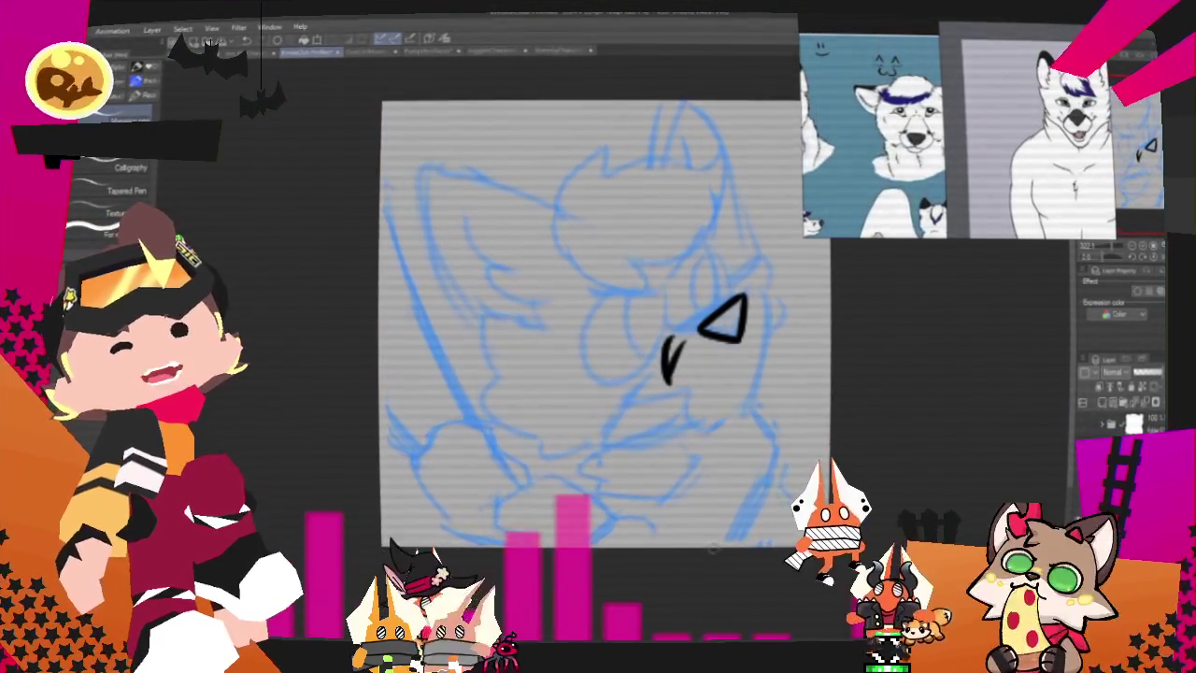
pyautogui.hotkey('ctrl', 'z')
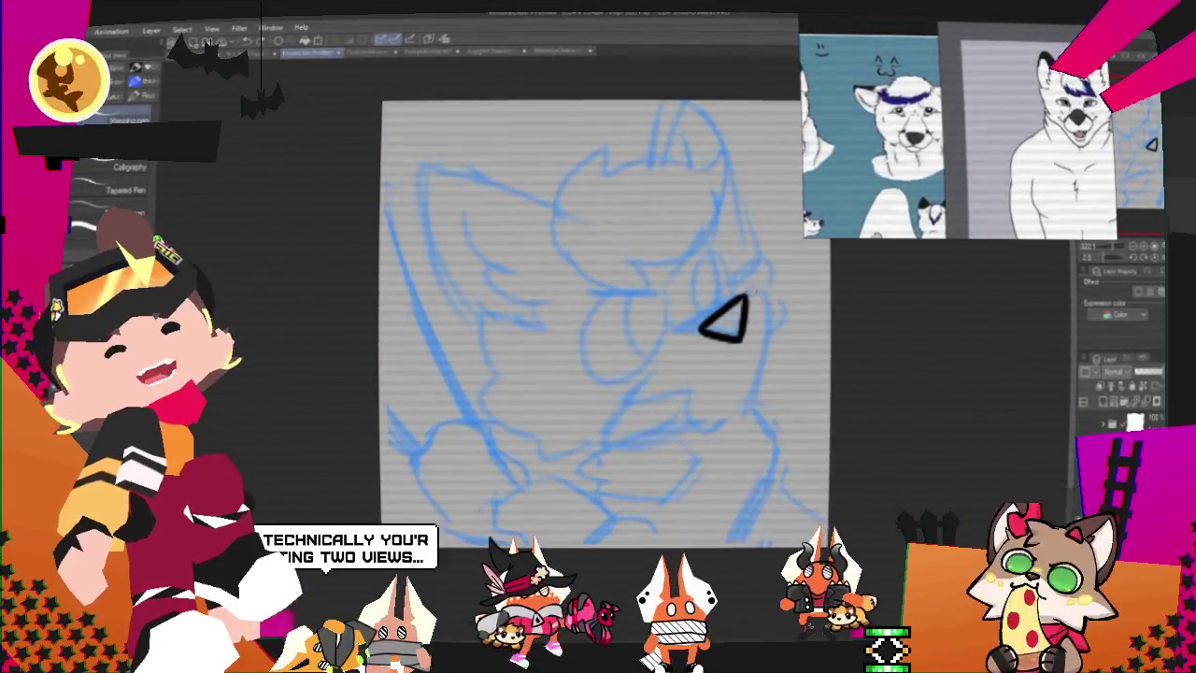
pyautogui.moveTo(747, 297); pyautogui.dragTo(734, 348)
pyautogui.hotkey('ctrl', 'z')
pyautogui.moveTo(748, 297); pyautogui.dragTo(715, 422)
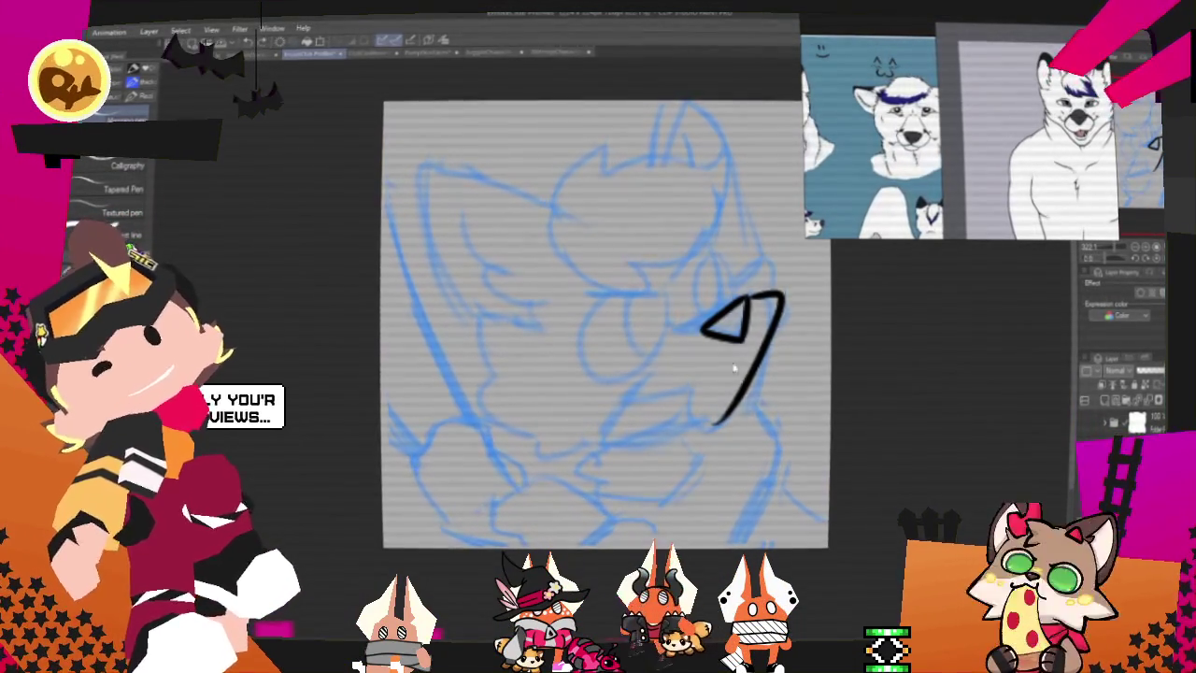
# Step: Ink the mouth curve joining the eye and redraw the lower jaw line
pyautogui.moveTo(736, 398)
pyautogui.mouseDown()
pyautogui.moveTo(768, 293)
pyautogui.moveTo(781, 322)
pyautogui.moveTo(770, 323)
pyautogui.mouseUp()
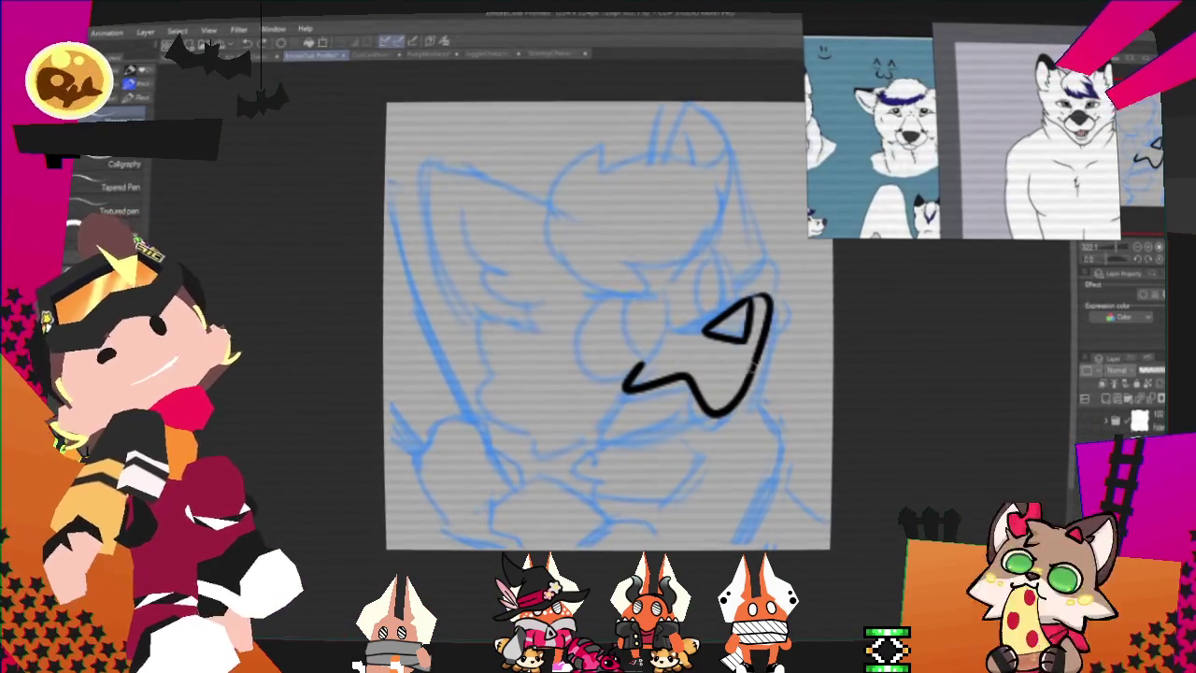
pyautogui.moveTo(626, 379)
pyautogui.mouseDown()
pyautogui.moveTo(669, 409)
pyautogui.moveTo(696, 411)
pyautogui.mouseUp()
pyautogui.hotkey('ctrl', 'z')
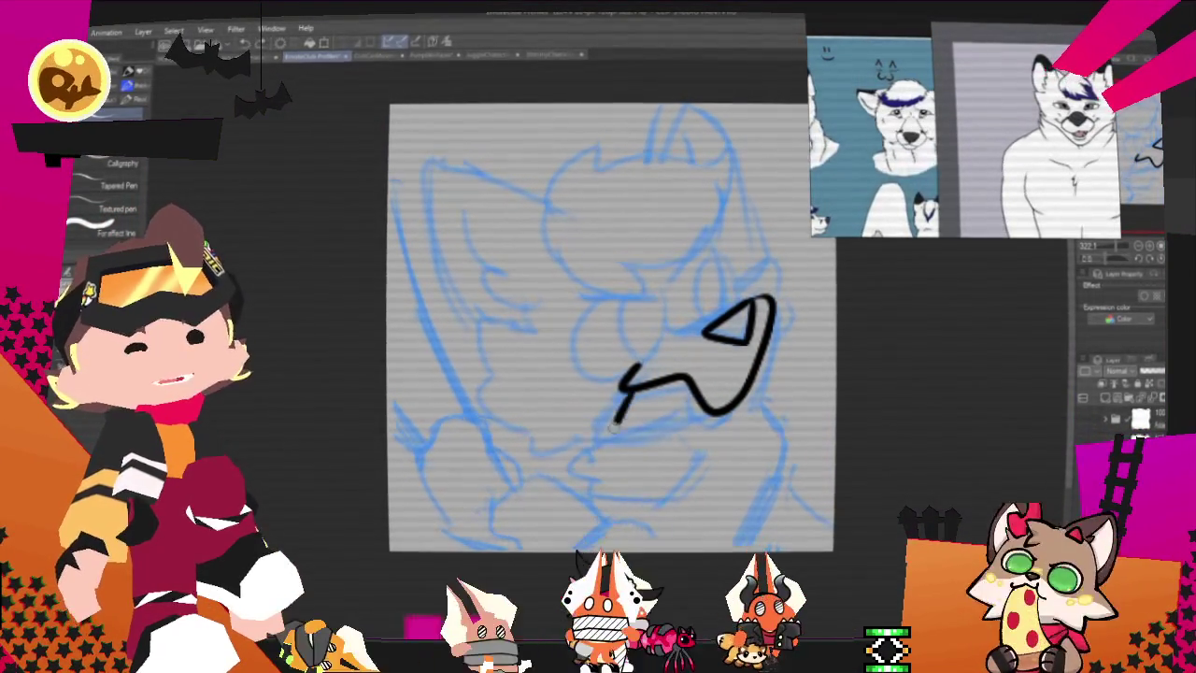
pyautogui.hotkey('ctrl', 'z')
pyautogui.moveTo(625, 372); pyautogui.dragTo(697, 411)
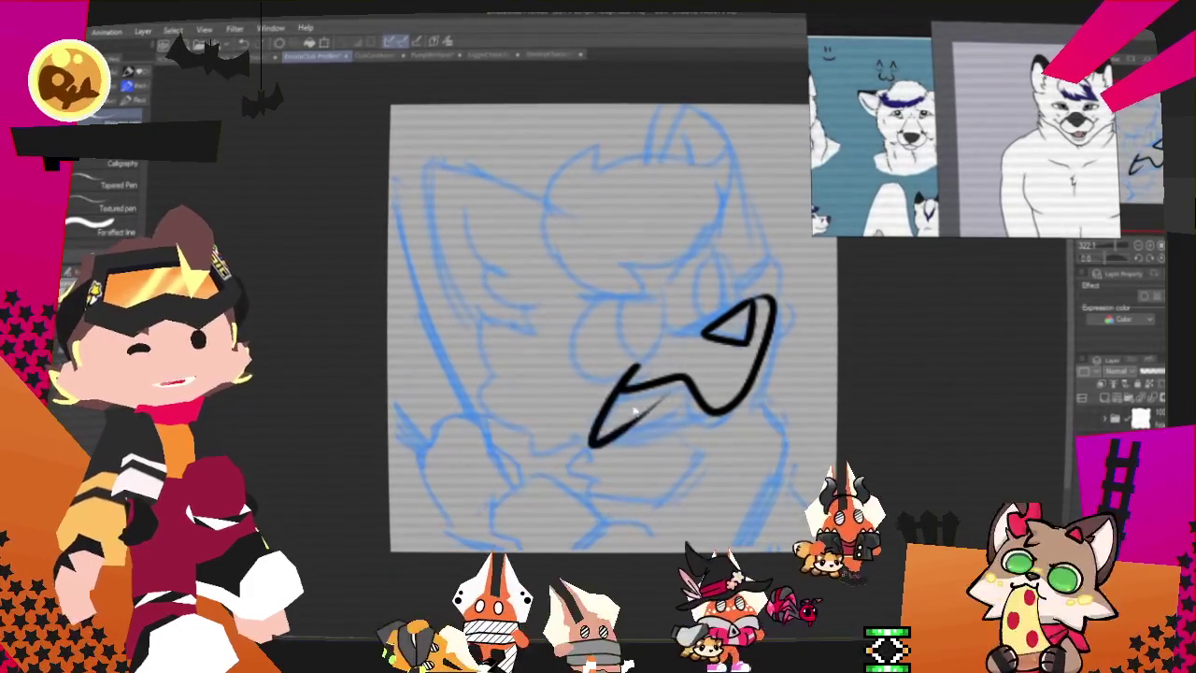
pyautogui.hotkey('ctrl', 'z')
pyautogui.moveTo(624, 372); pyautogui.dragTo(692, 397)
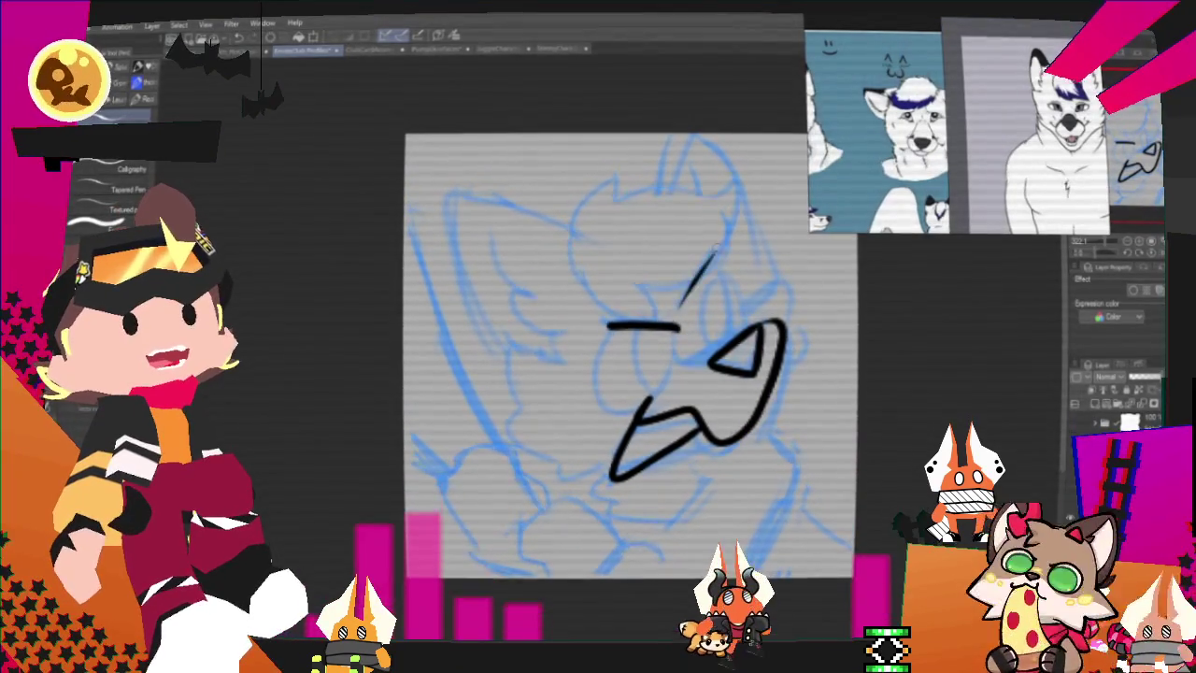
# Step: Ink a shorter brow line and an inner loop inside the eye
pyautogui.moveTo(681, 316); pyautogui.dragTo(720, 247)
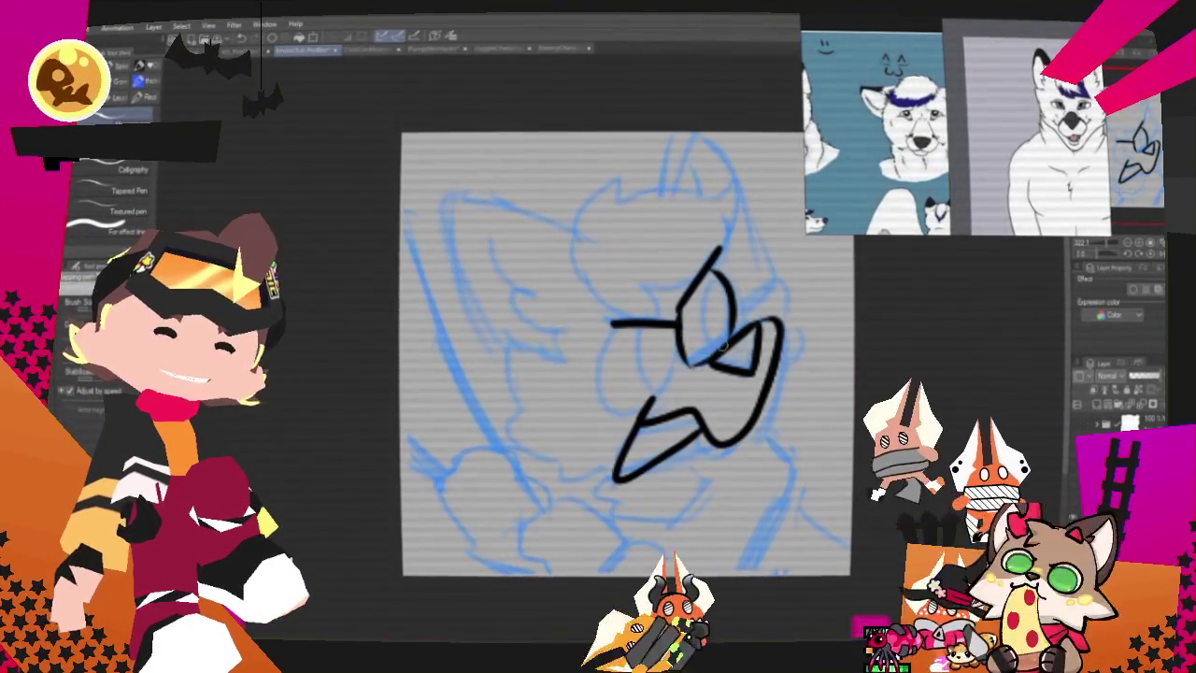
pyautogui.moveTo(727, 276)
pyautogui.mouseDown()
pyautogui.moveTo(718, 354)
pyautogui.moveTo(682, 379)
pyautogui.mouseUp()
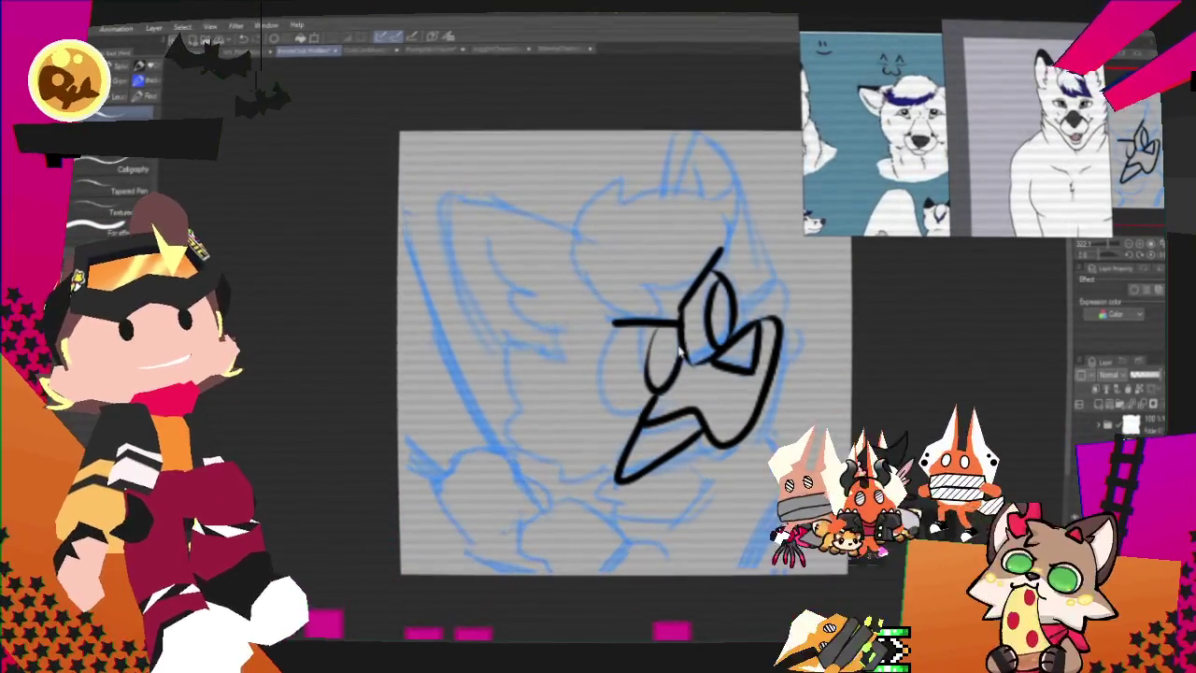
pyautogui.moveTo(659, 328); pyautogui.dragTo(647, 409)
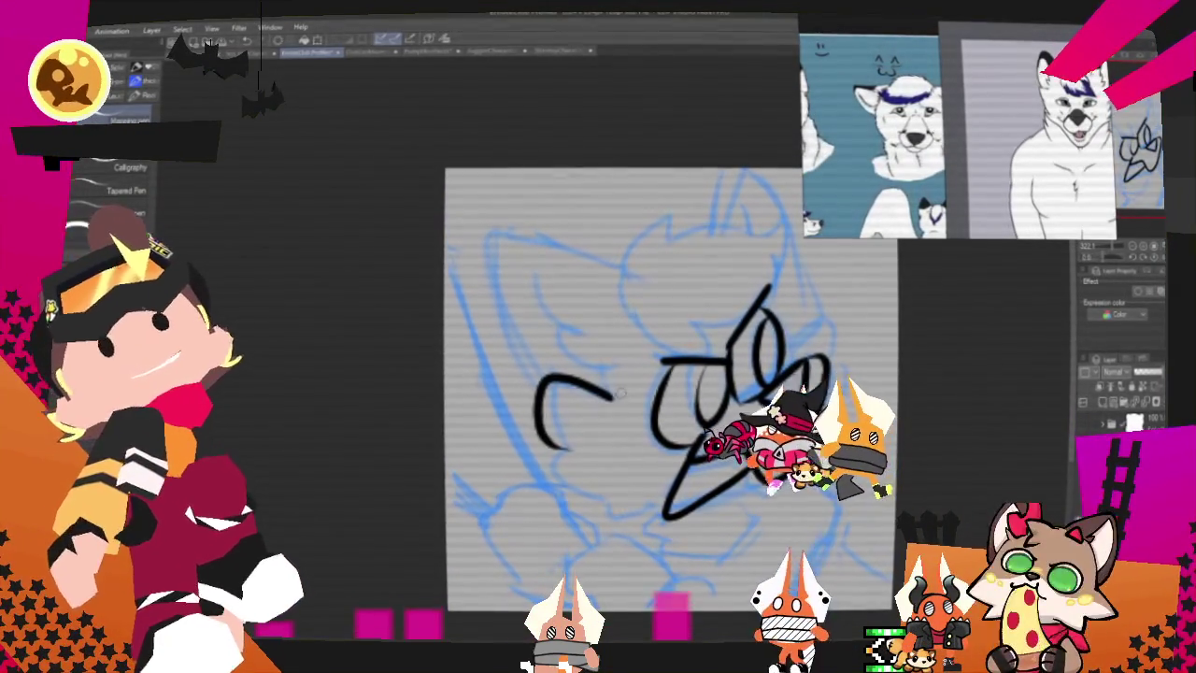
pyautogui.hotkey('ctrl', 'z')
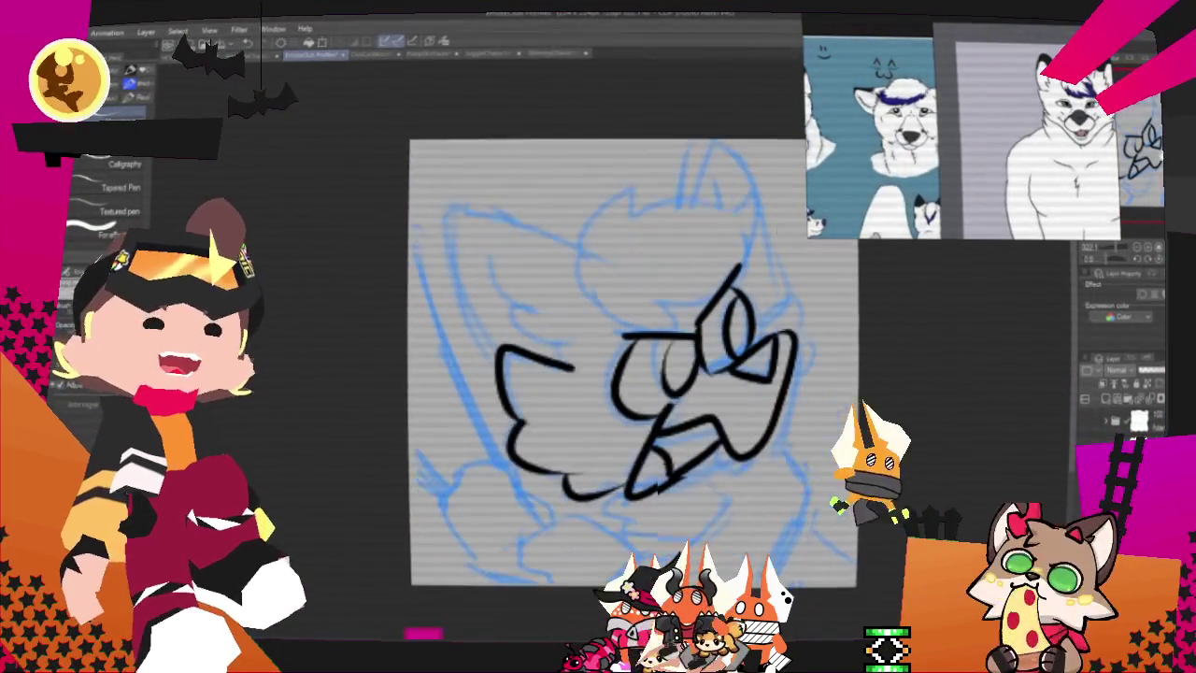
# Step: Ink the neck curve, lower strokes and the wolf's arm ending in a hooked paw
pyautogui.moveTo(669, 387); pyautogui.dragTo(641, 293)
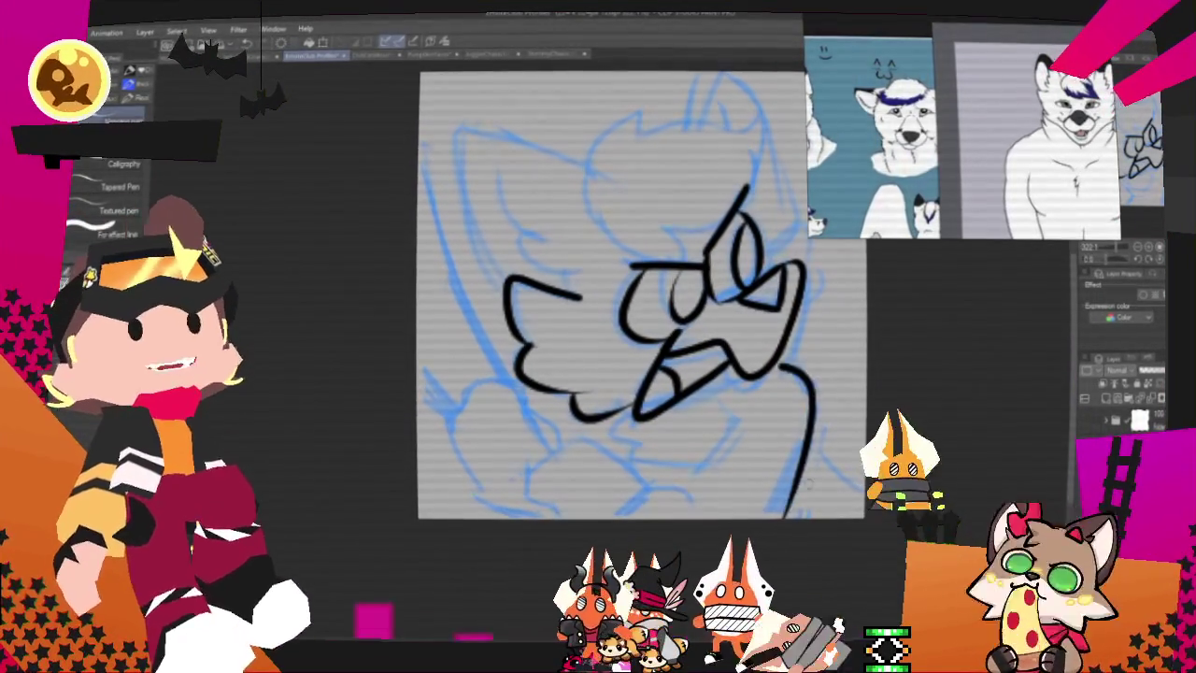
pyautogui.moveTo(781, 368); pyautogui.dragTo(785, 516)
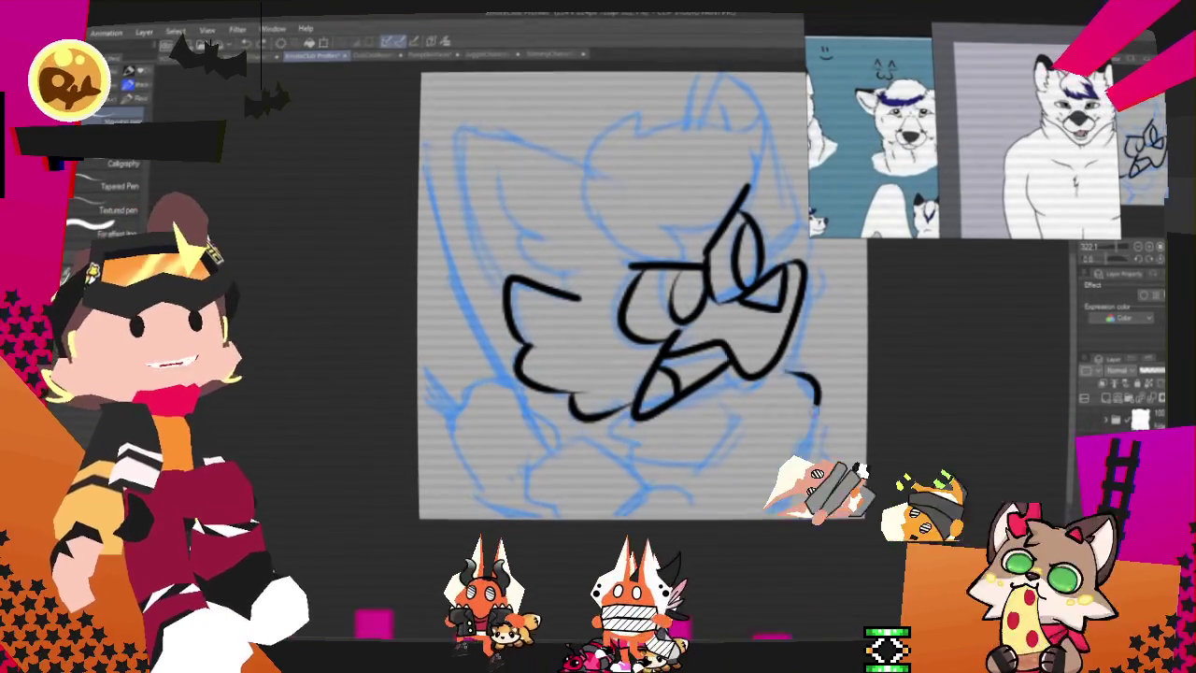
pyautogui.hotkey('ctrl', 'z')
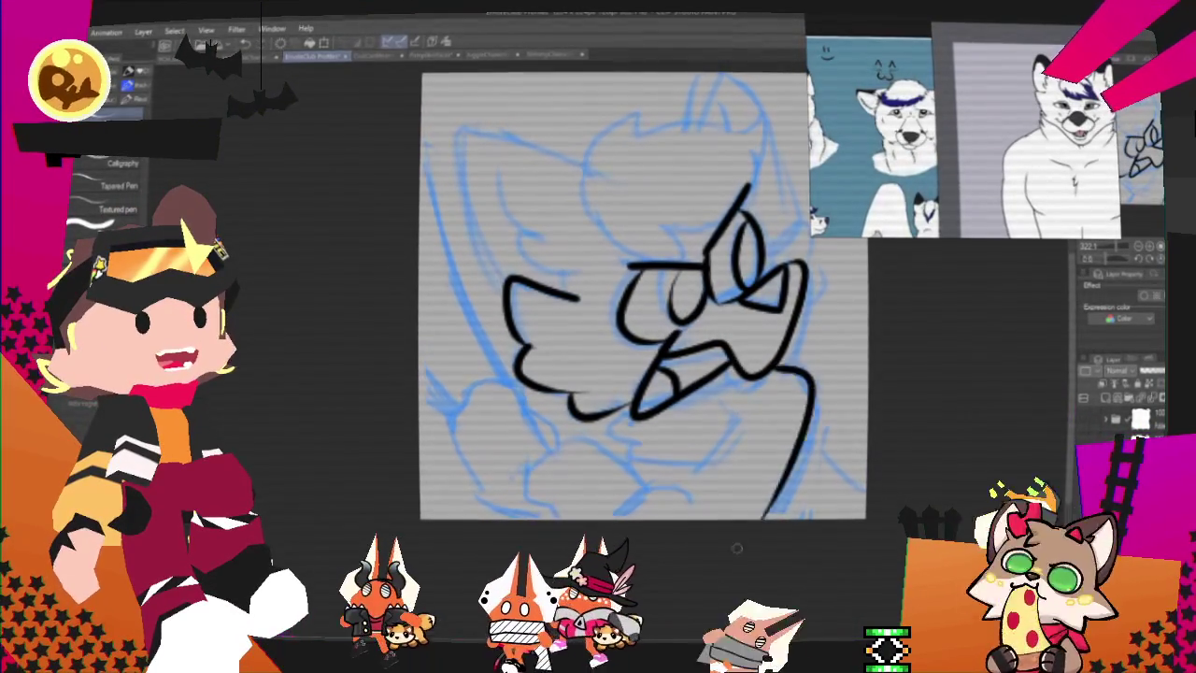
pyautogui.moveTo(752, 367); pyautogui.dragTo(770, 516)
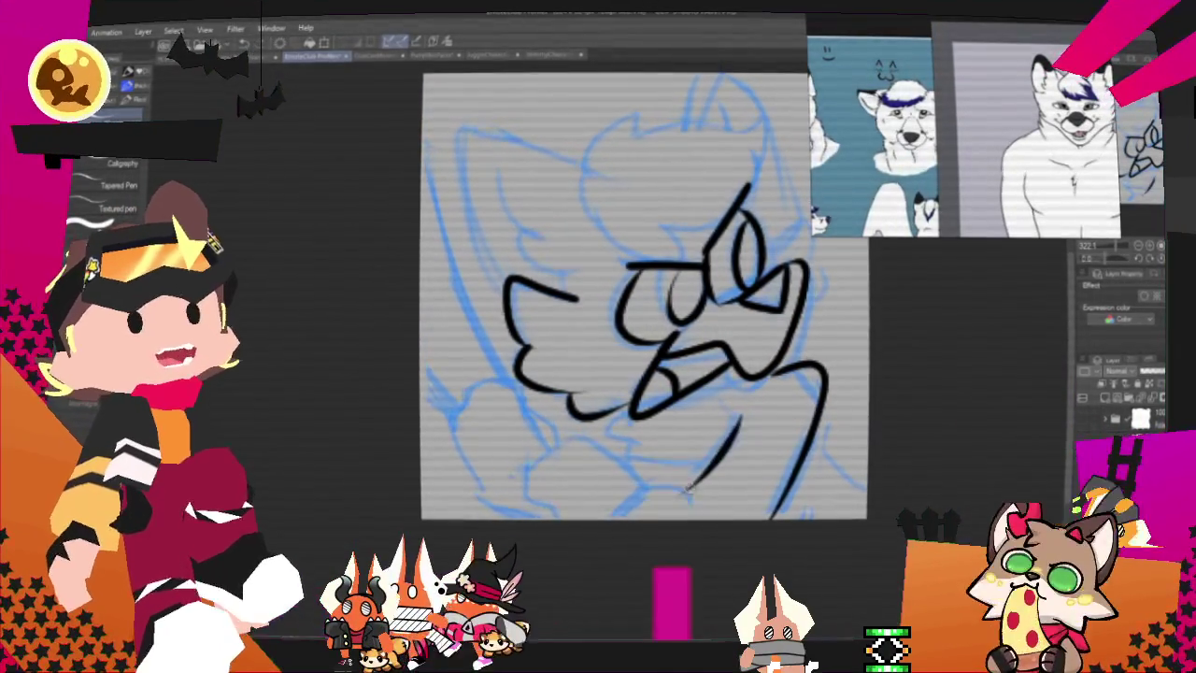
pyautogui.moveTo(741, 425); pyautogui.dragTo(607, 464)
pyautogui.hotkey('ctrl', 'z')
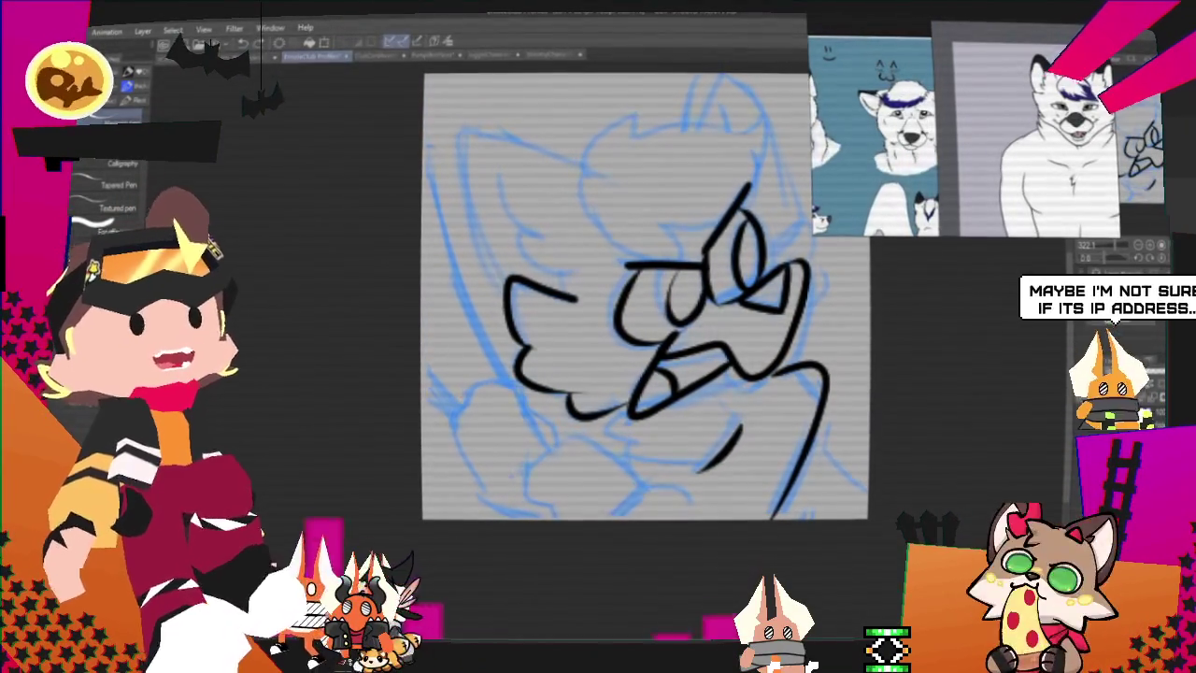
pyautogui.moveTo(741, 425); pyautogui.dragTo(696, 467)
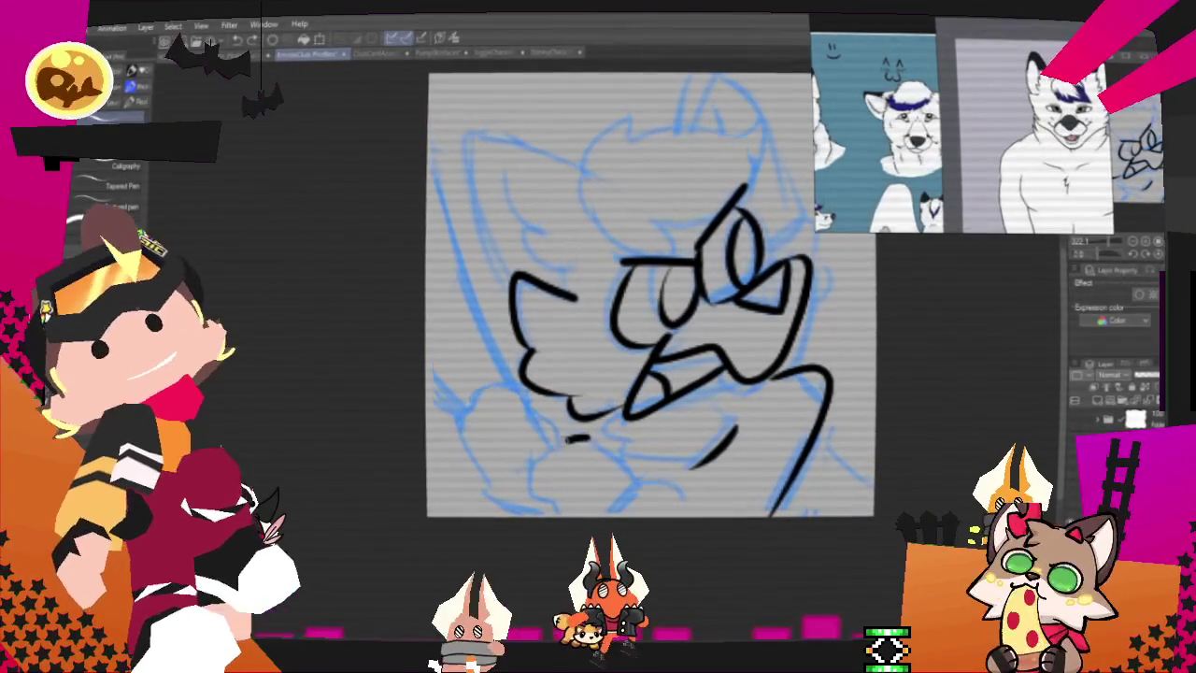
pyautogui.moveTo(586, 436); pyautogui.dragTo(553, 505)
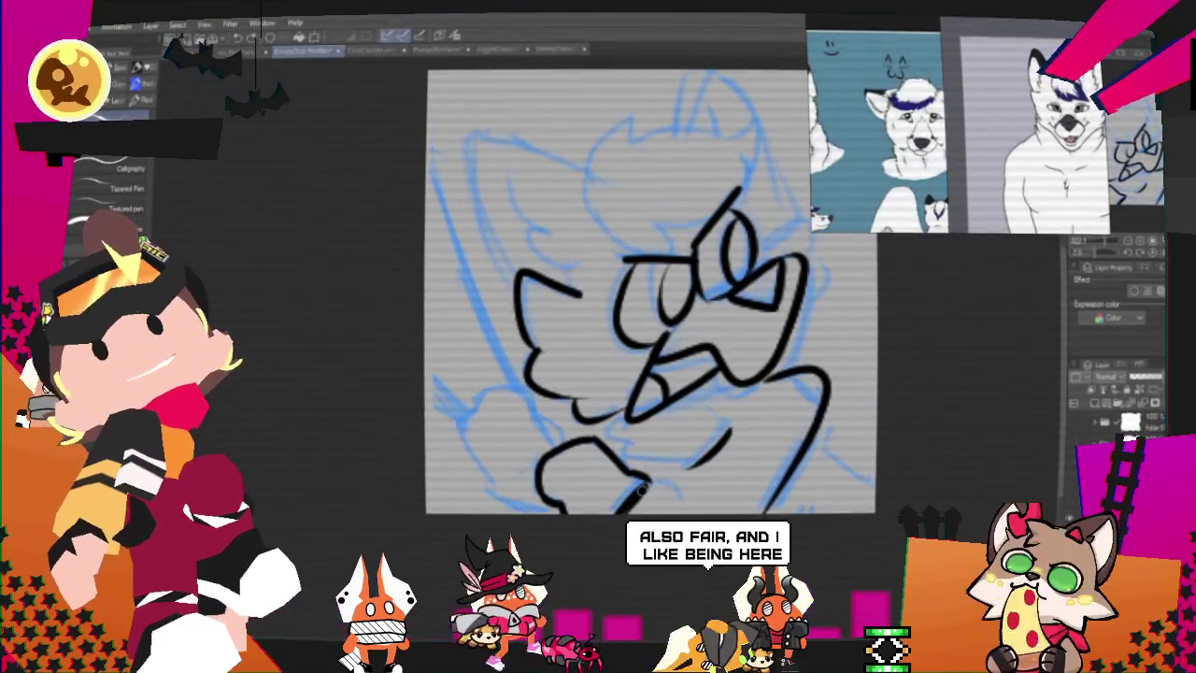
pyautogui.moveTo(561, 411); pyautogui.dragTo(493, 479)
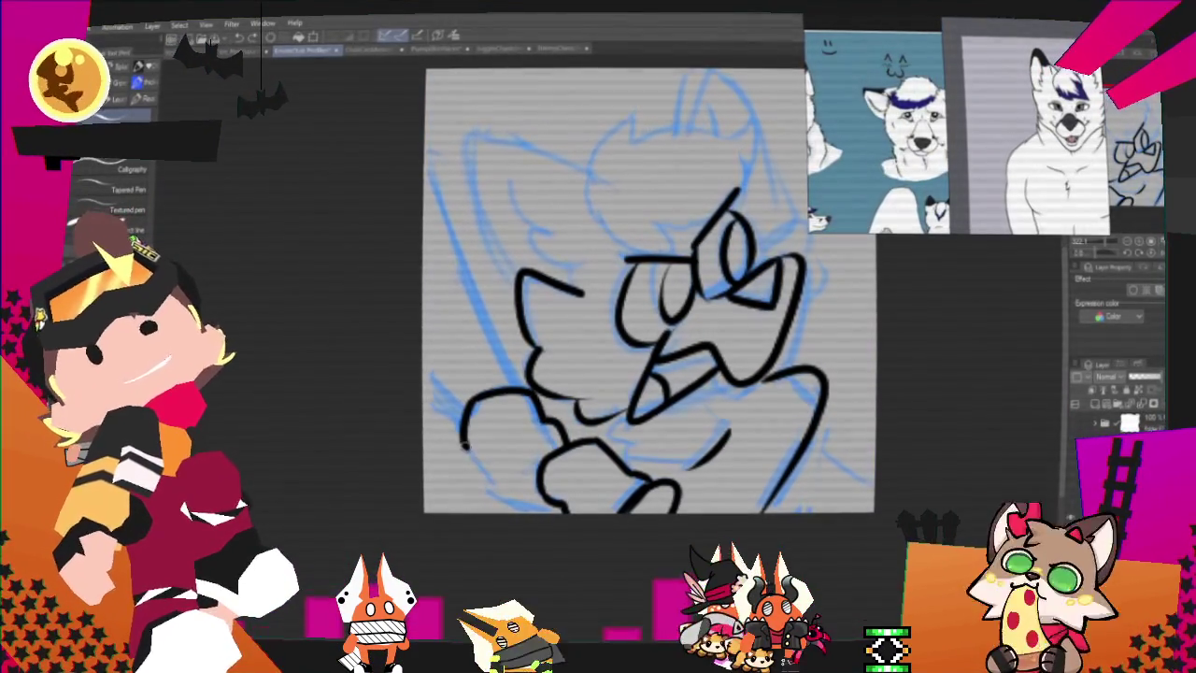
pyautogui.moveTo(463, 439); pyautogui.dragTo(488, 467)
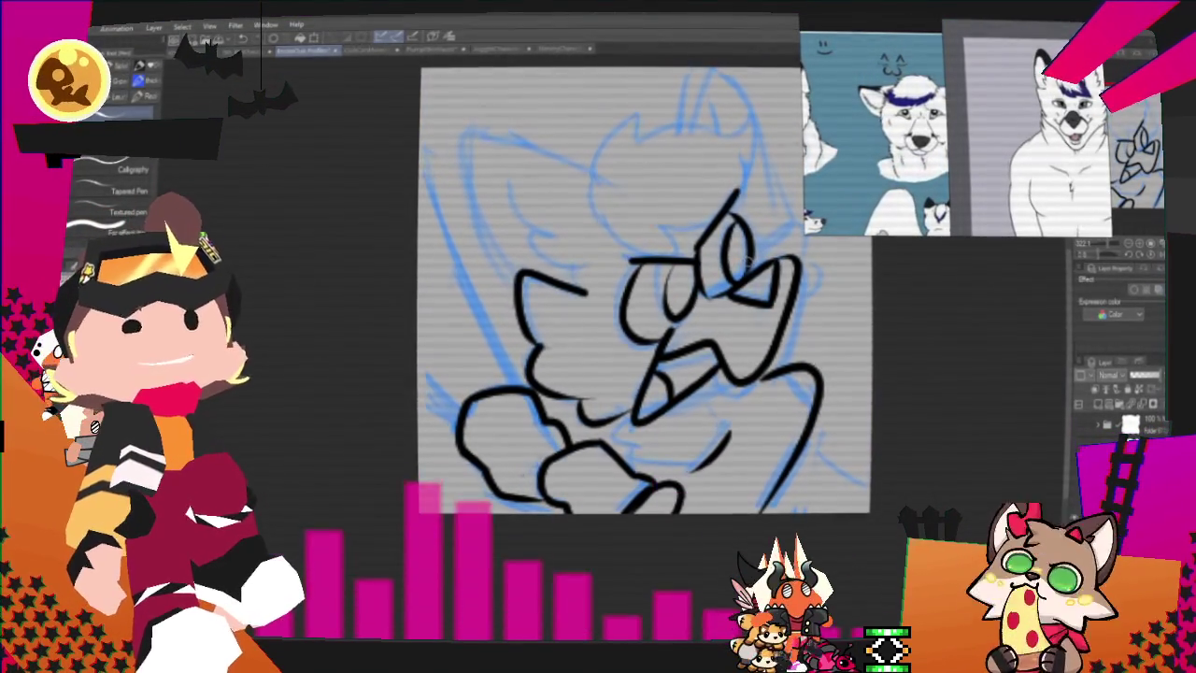
# Step: Ink the diagonal stick line, a zigzag near the paw and lines to the lower-right edge
pyautogui.moveTo(418, 216); pyautogui.dragTo(517, 383)
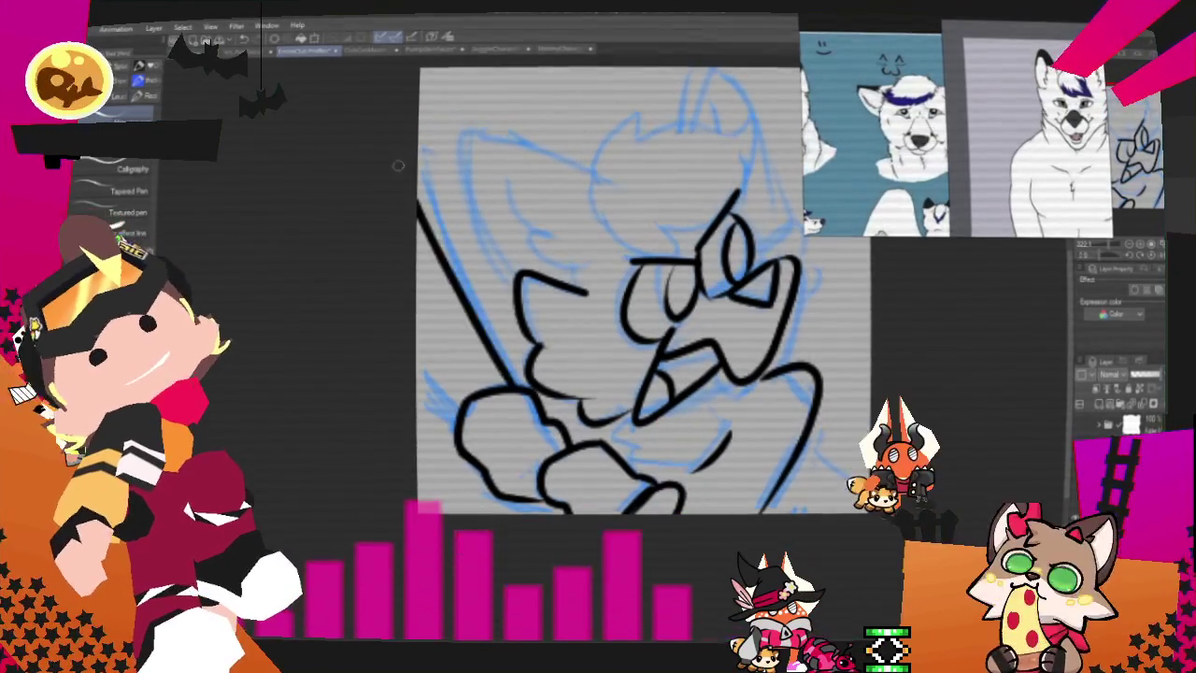
pyautogui.hotkey('ctrl', 'z')
pyautogui.moveTo(484, 333)
pyautogui.mouseDown()
pyautogui.moveTo(517, 383)
pyautogui.moveTo(416, 238)
pyautogui.mouseUp()
pyautogui.hotkey('ctrl', 'z')
pyautogui.moveTo(518, 385); pyautogui.dragTo(452, 292)
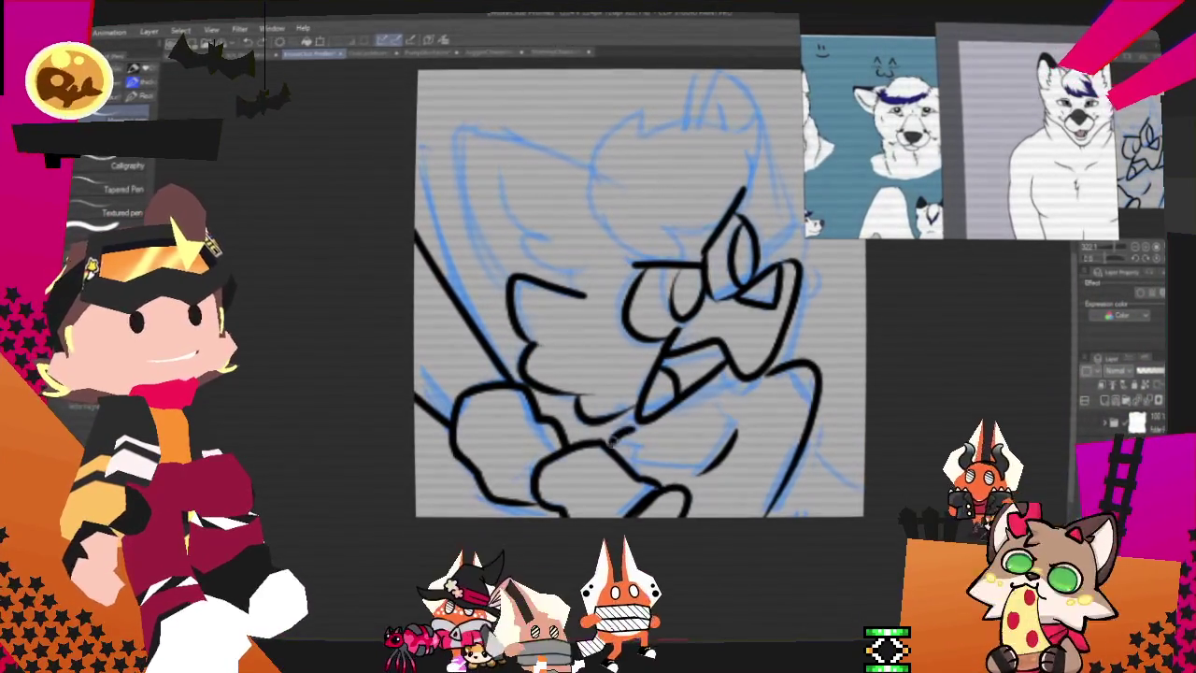
pyautogui.moveTo(633, 433); pyautogui.dragTo(635, 471)
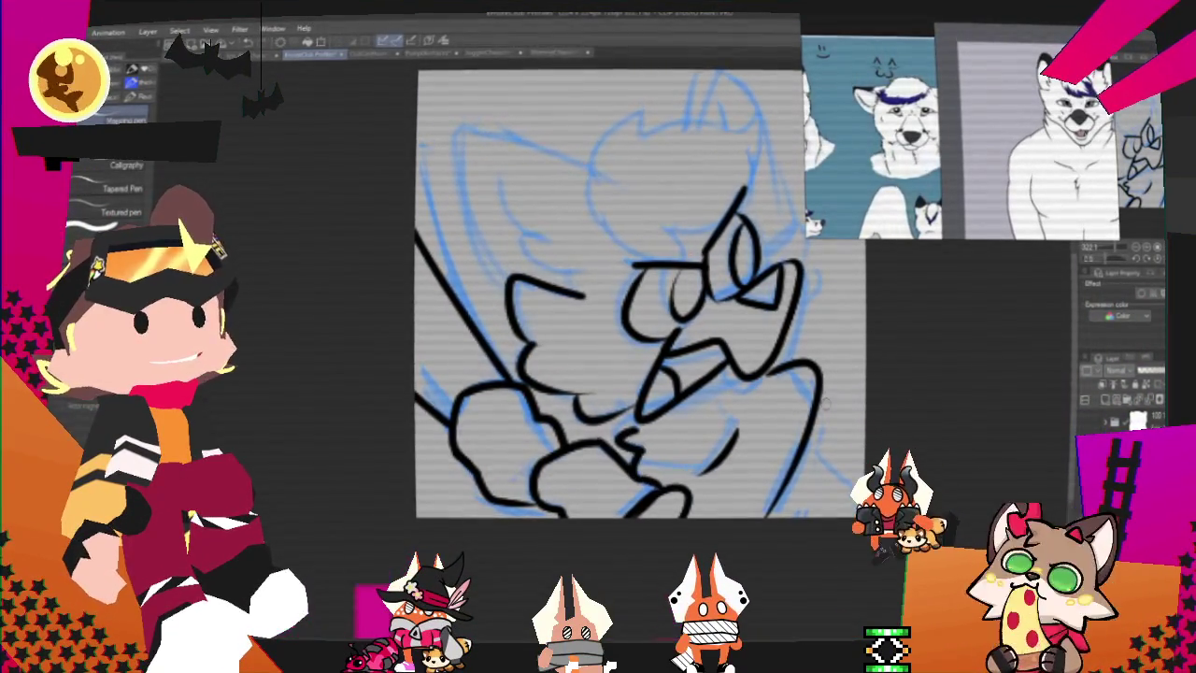
pyautogui.moveTo(806, 426); pyautogui.dragTo(863, 503)
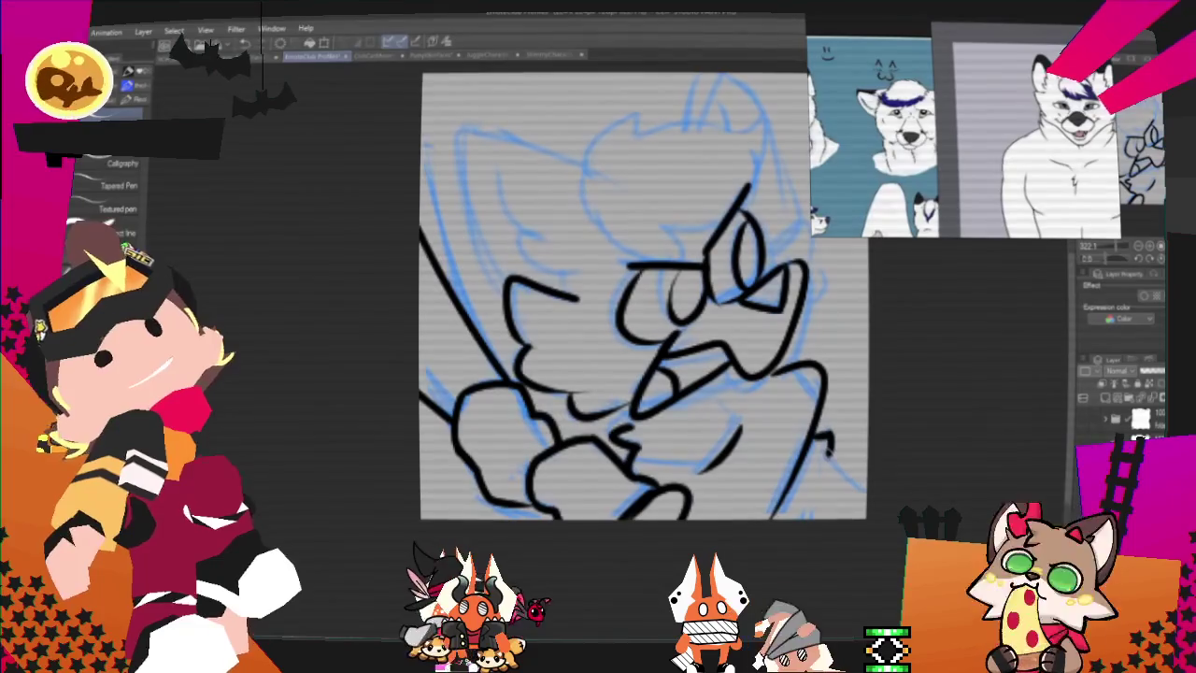
pyautogui.moveTo(813, 432); pyautogui.dragTo(865, 458)
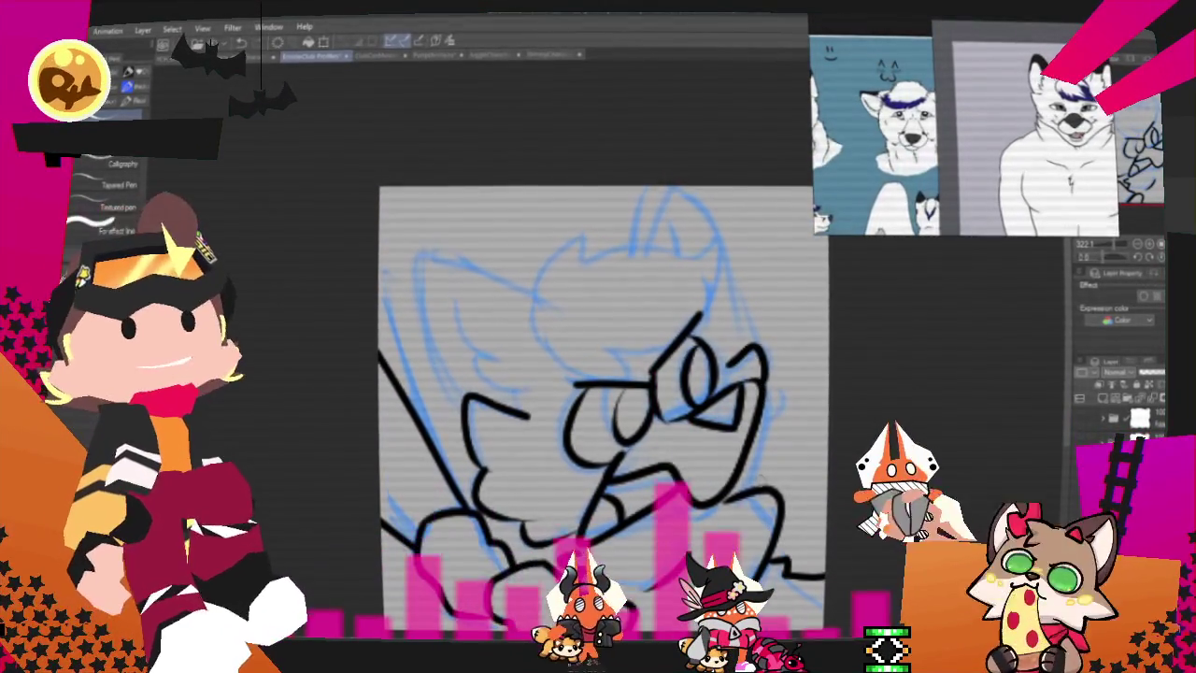
# Step: Ink the wolf's head top, right side, lower face contour and ear, undoing one misplaced curve
pyautogui.moveTo(567, 241); pyautogui.dragTo(534, 318)
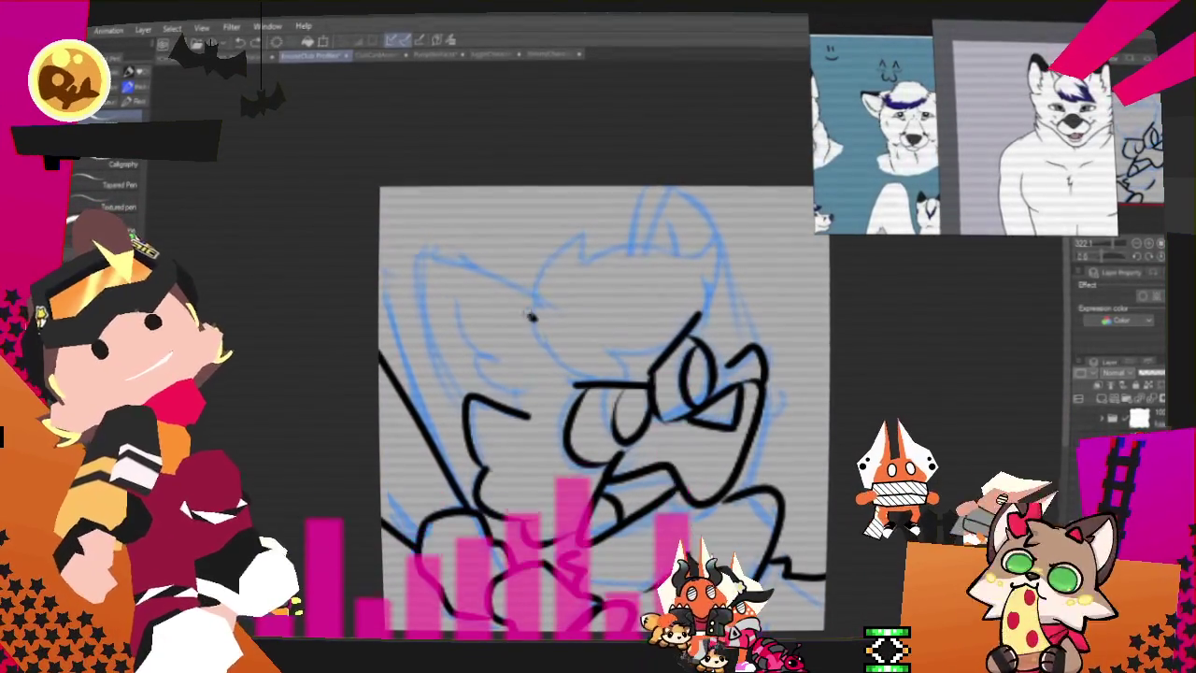
pyautogui.moveTo(567, 241)
pyautogui.mouseDown()
pyautogui.moveTo(696, 232)
pyautogui.moveTo(710, 318)
pyautogui.mouseUp()
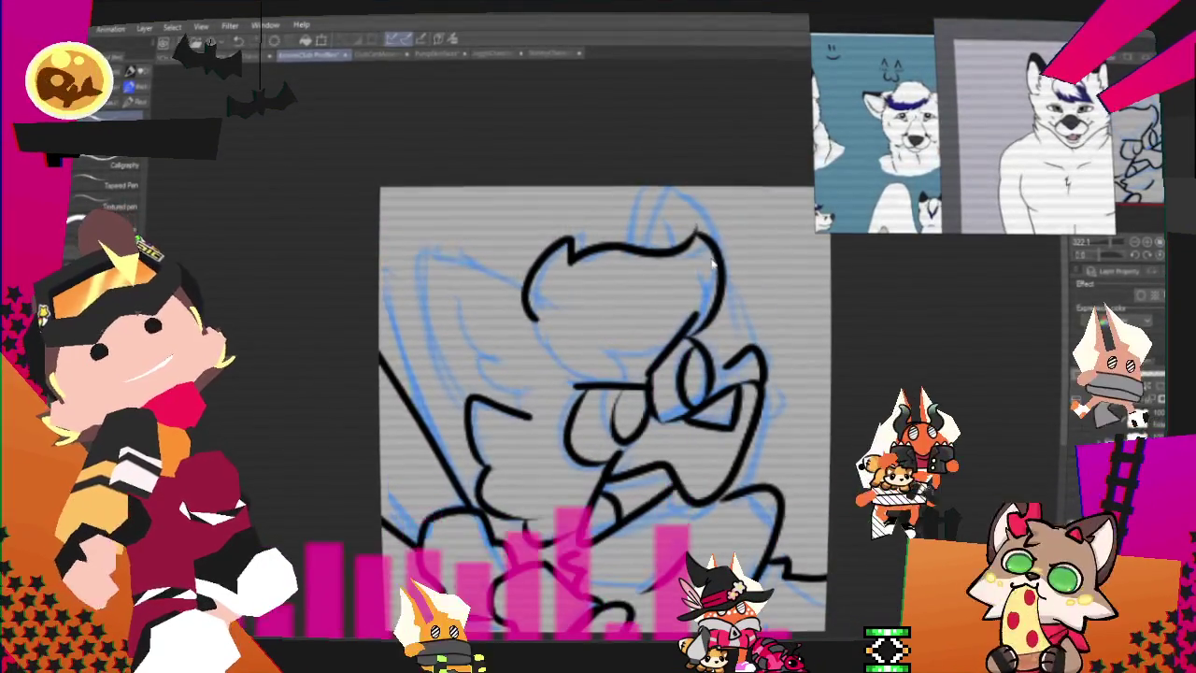
pyautogui.moveTo(551, 322); pyautogui.dragTo(635, 367)
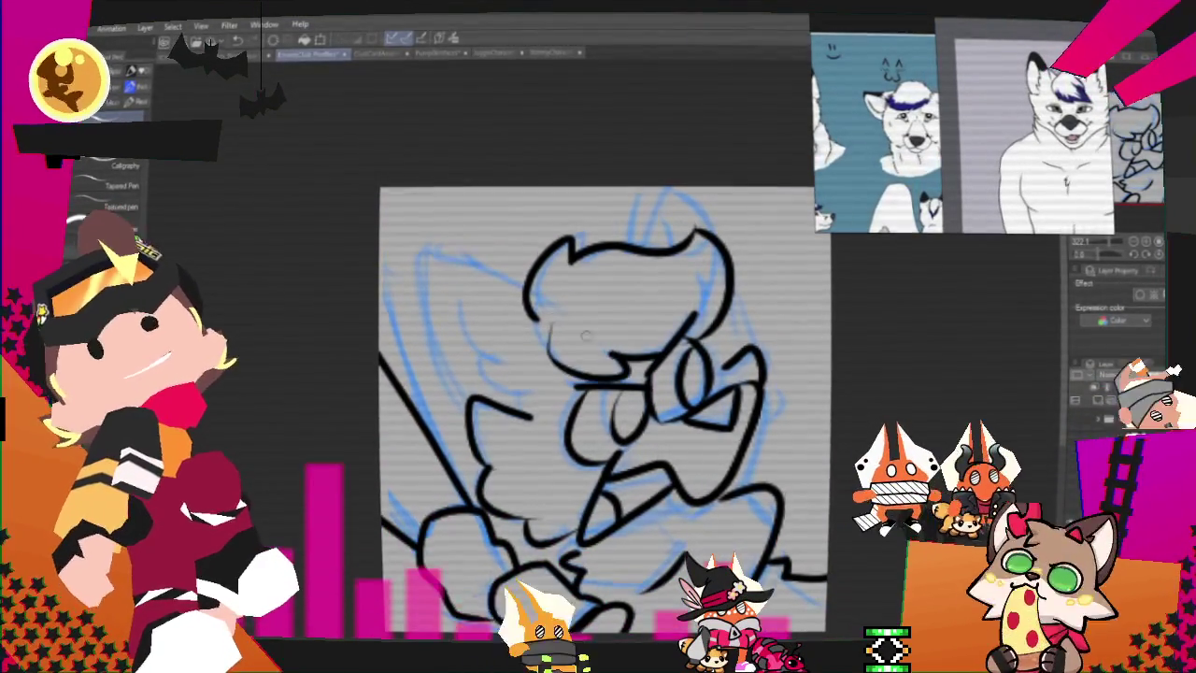
pyautogui.hotkey('ctrl', 'z')
pyautogui.moveTo(696, 313); pyautogui.dragTo(645, 379)
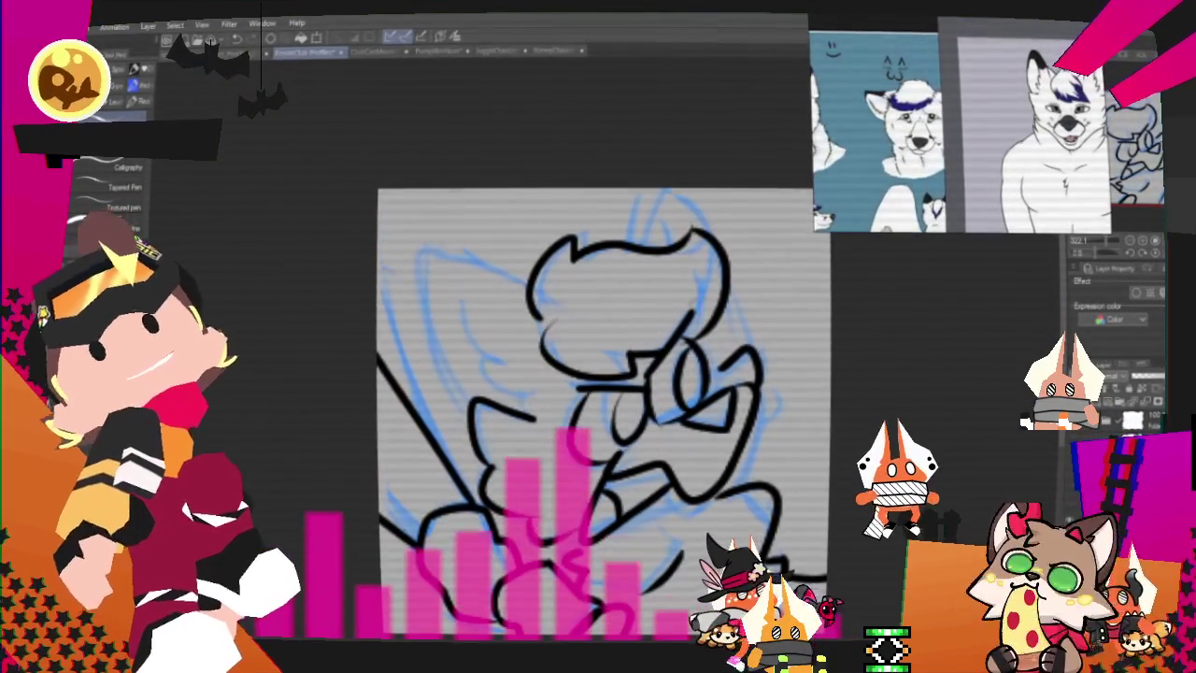
pyautogui.moveTo(537, 318); pyautogui.dragTo(654, 374)
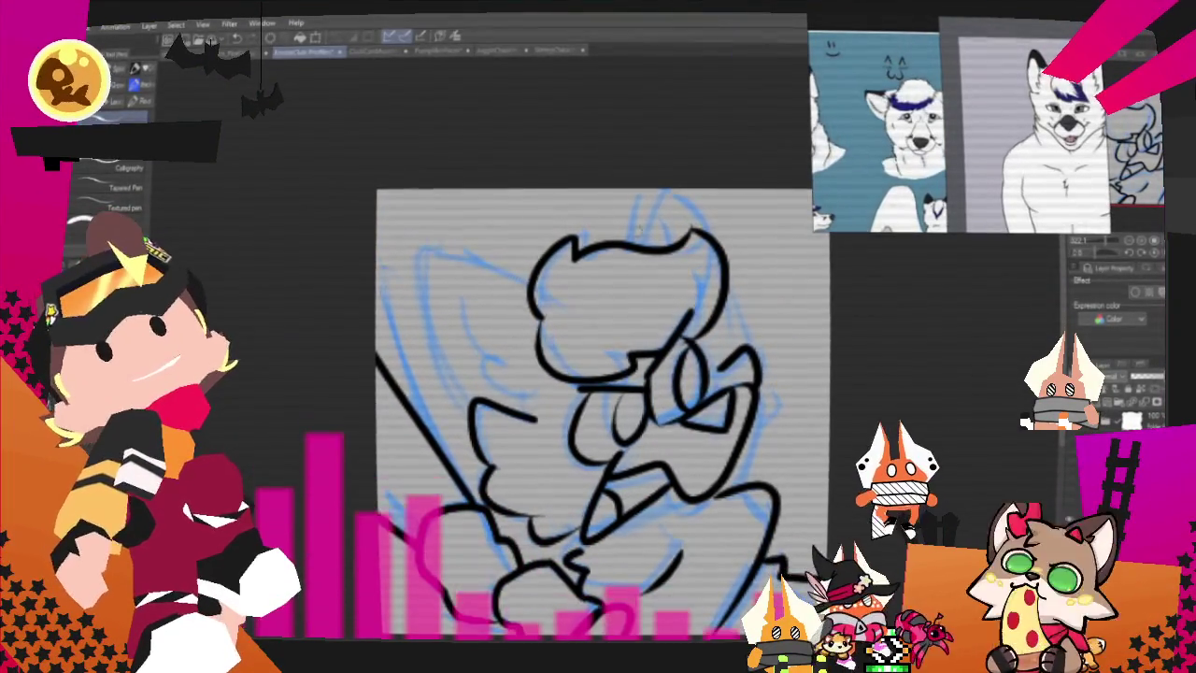
pyautogui.moveTo(636, 241); pyautogui.dragTo(677, 241)
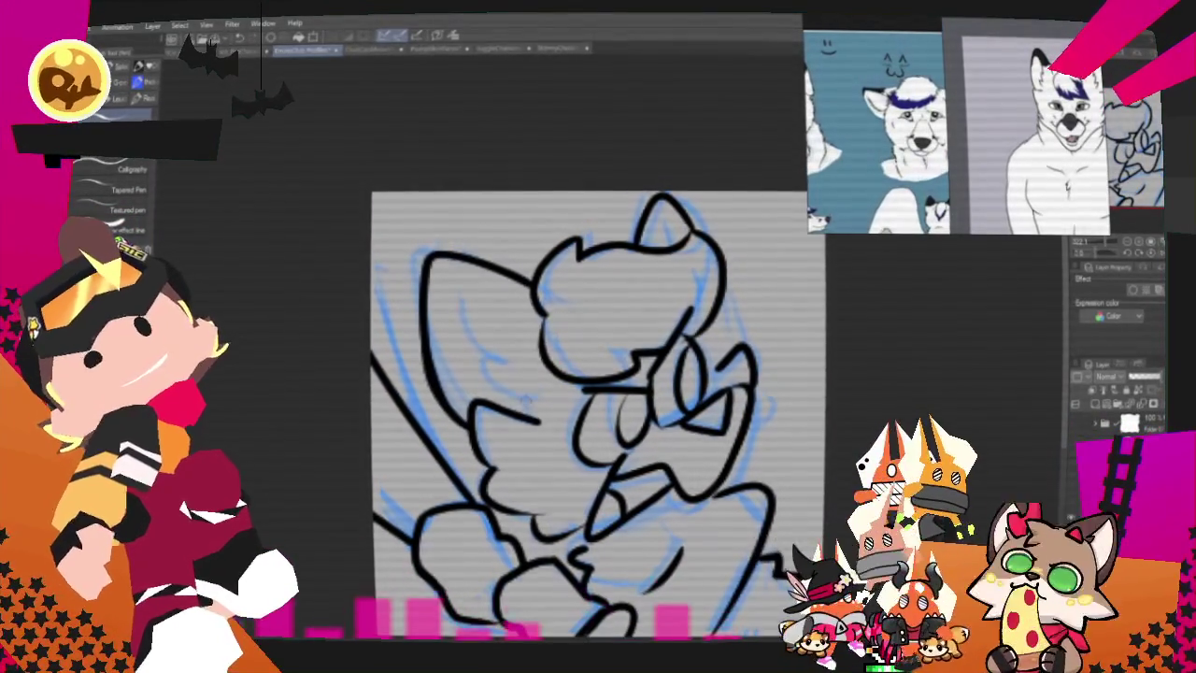
pyautogui.moveTo(463, 285); pyautogui.dragTo(484, 351)
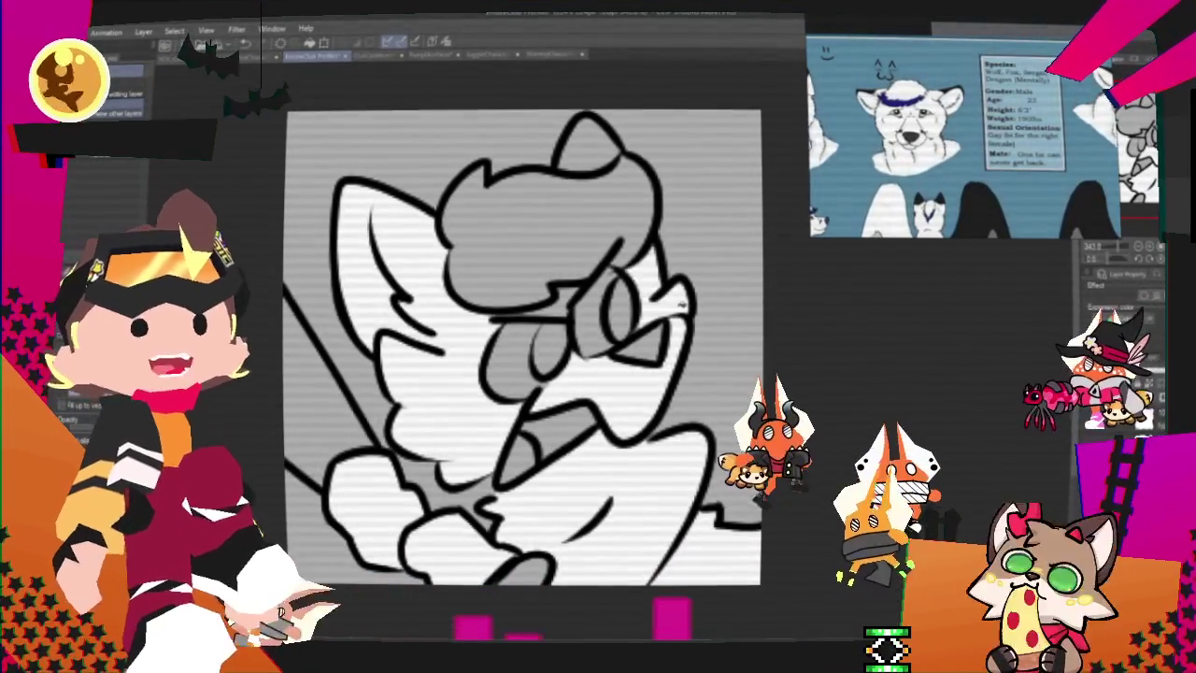
# Step: Bucket-fill the wolf's head and hair tuft white
pyautogui.click(555, 200)
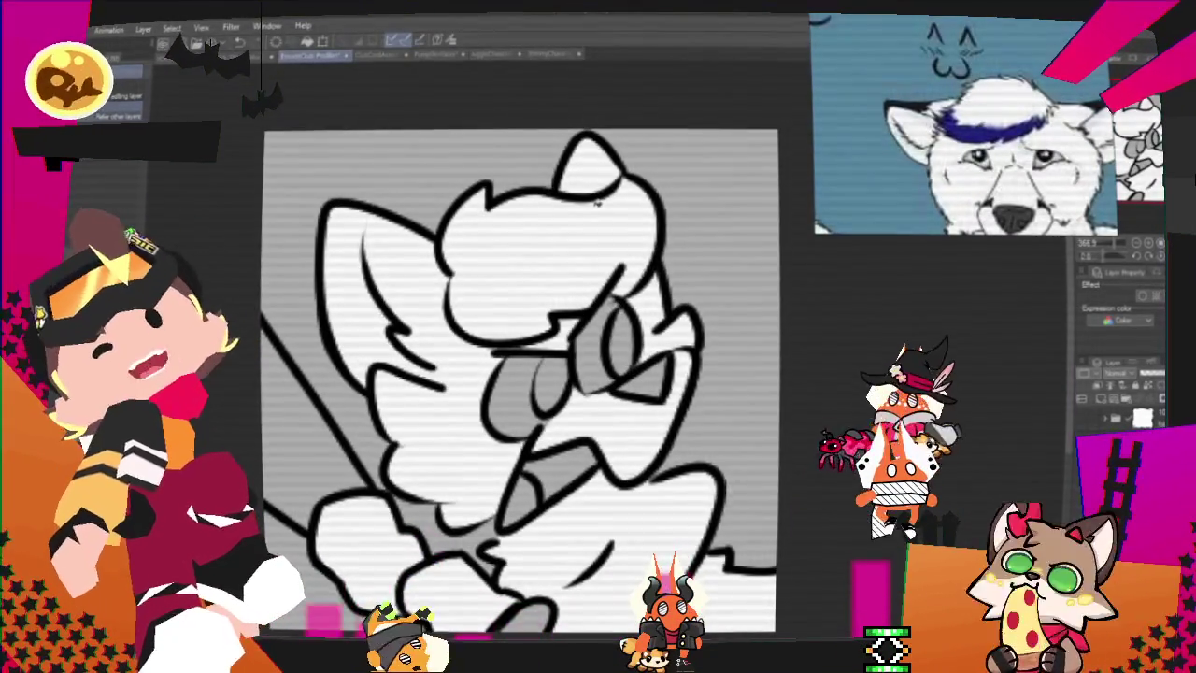
pyautogui.press('p')
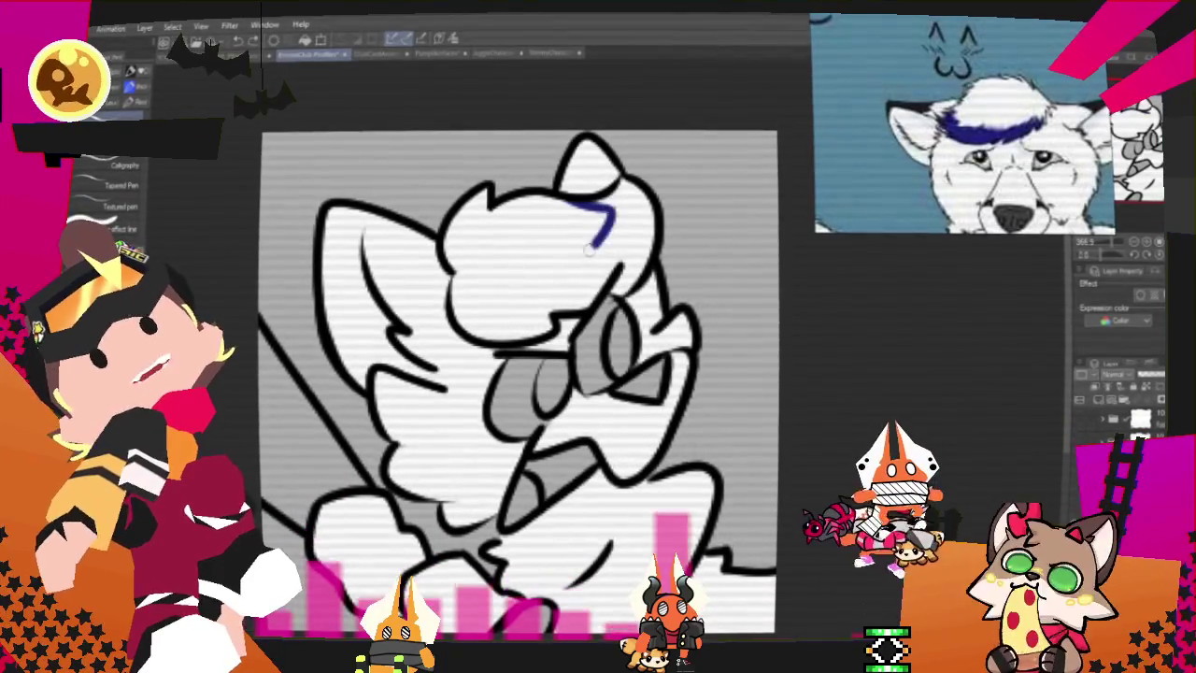
# Step: Extend the blue hair marking into a curve and touch up the ink near the paw
pyautogui.moveTo(556, 260); pyautogui.dragTo(495, 301)
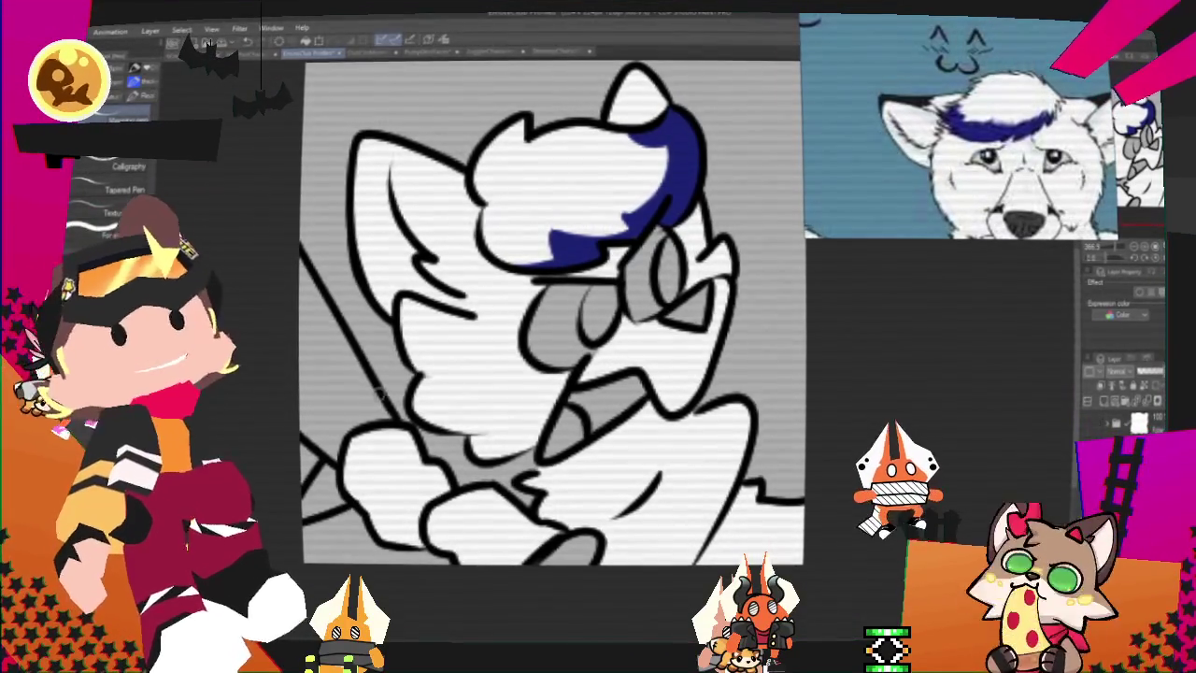
pyautogui.moveTo(401, 366)
pyautogui.mouseDown()
pyautogui.moveTo(441, 322)
pyautogui.moveTo(454, 374)
pyautogui.mouseUp()
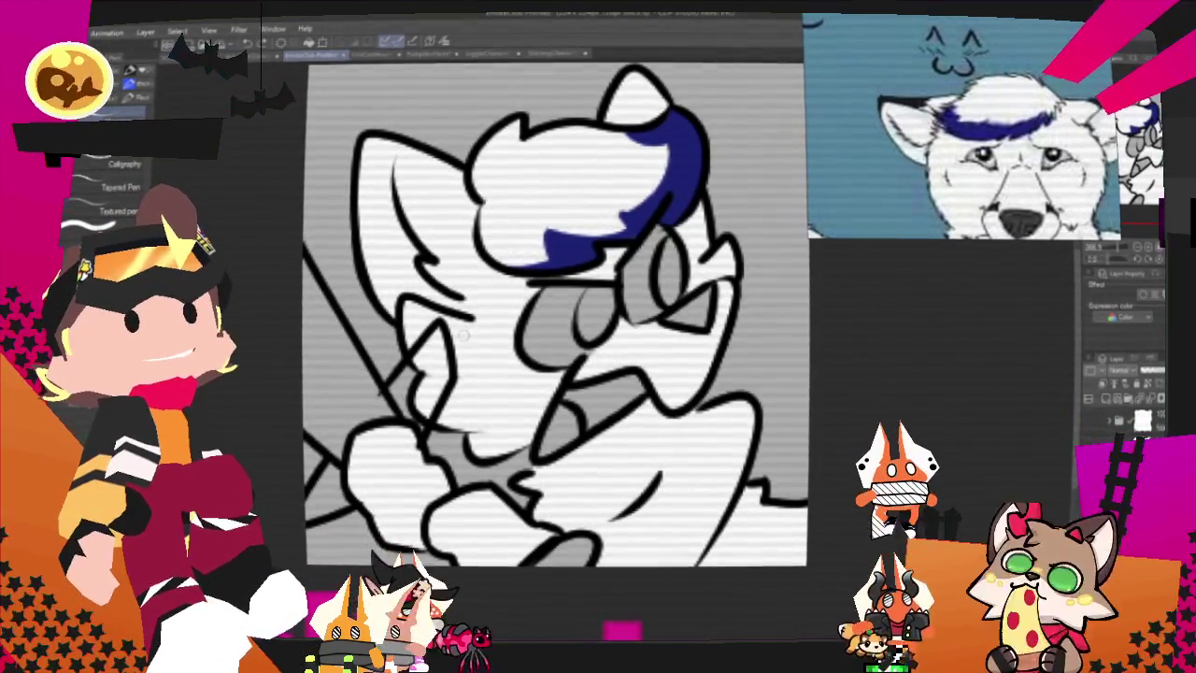
pyautogui.moveTo(421, 369); pyautogui.dragTo(407, 387)
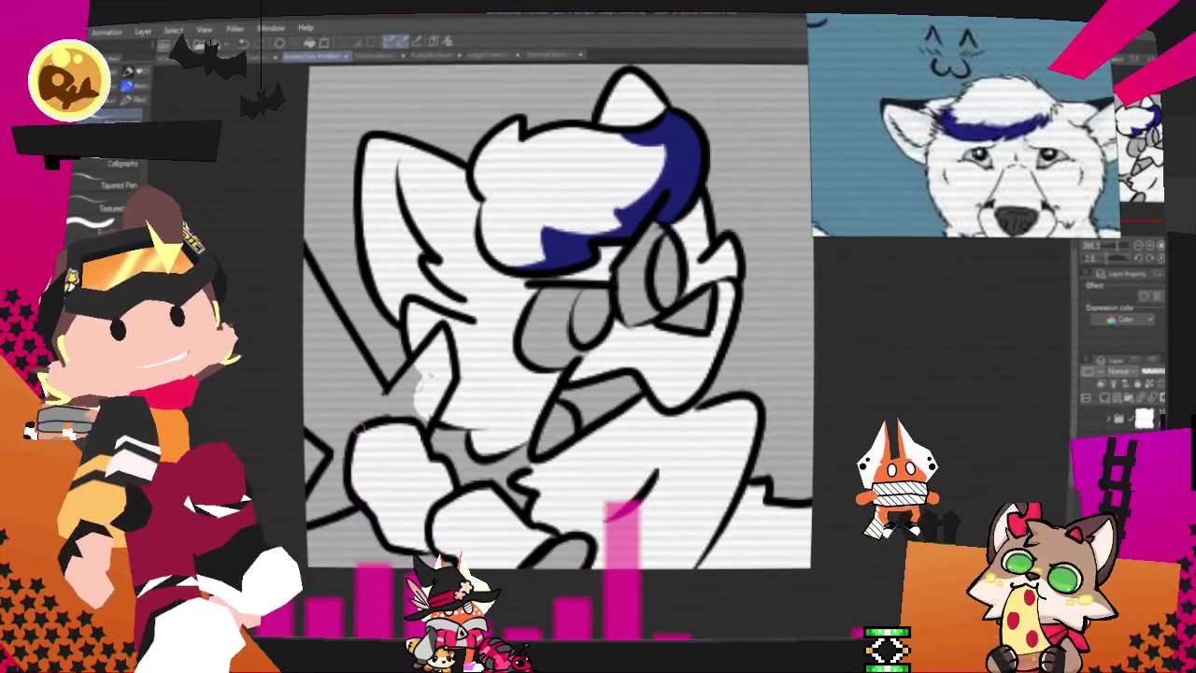
# Step: Ink the stick's diagonal line toward the lower left and bucket-fill it green
pyautogui.moveTo(444, 332); pyautogui.dragTo(309, 481)
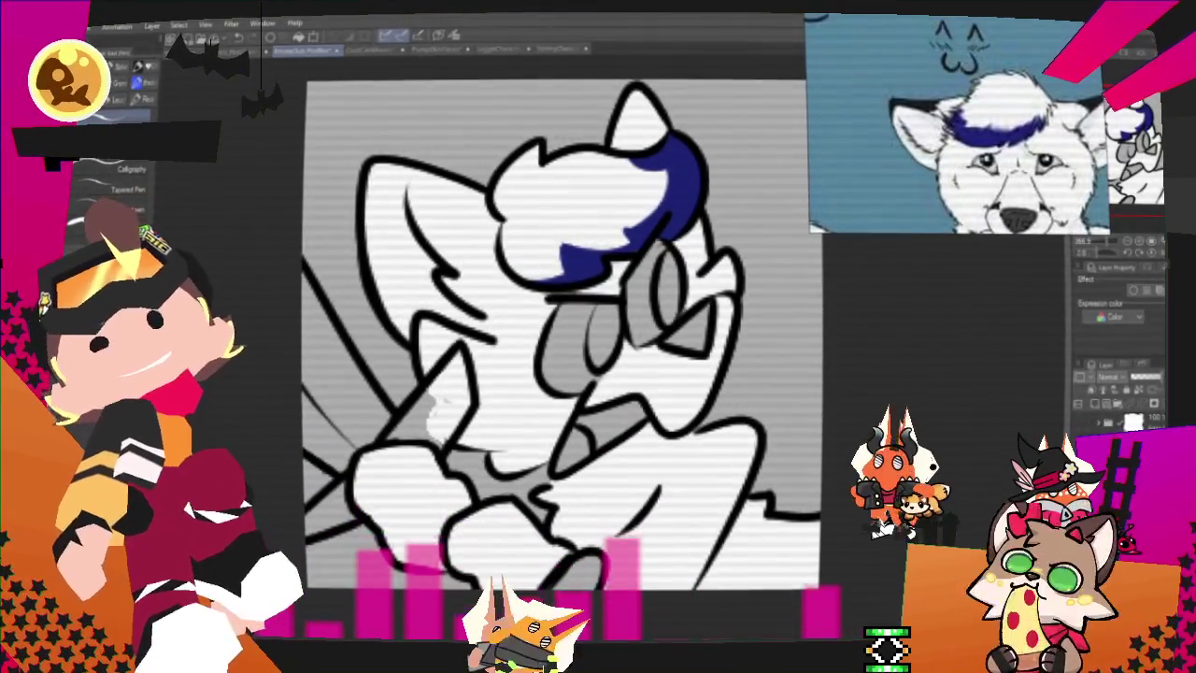
pyautogui.press('g')
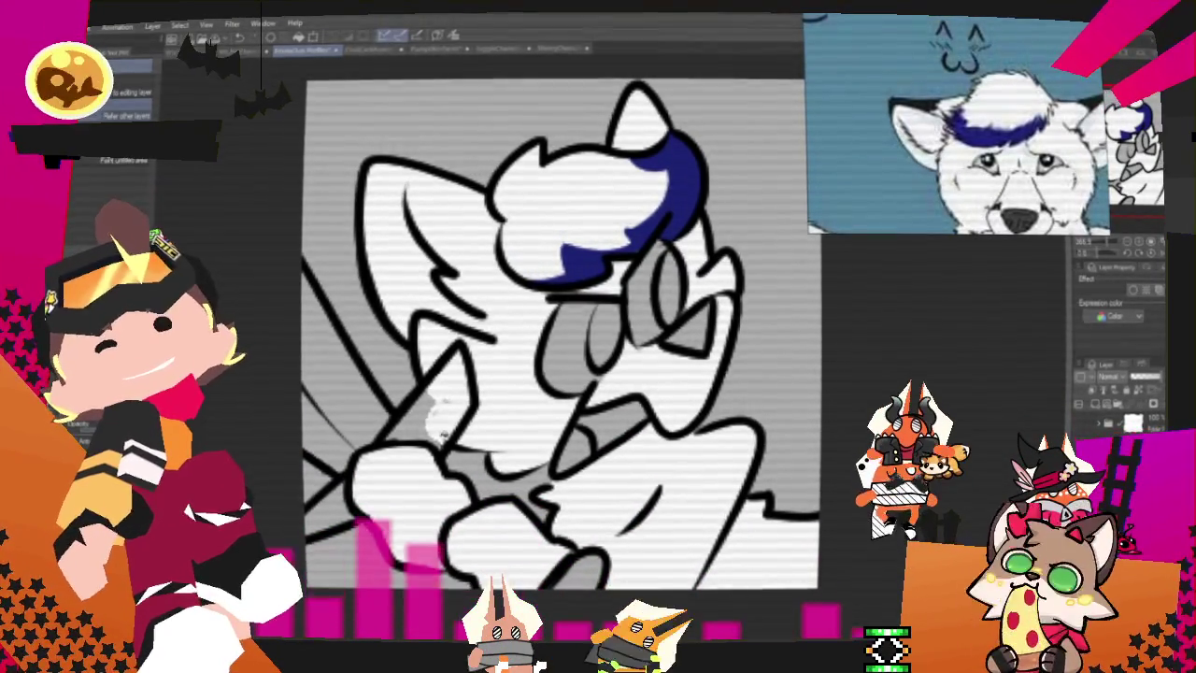
pyautogui.click(425, 411)
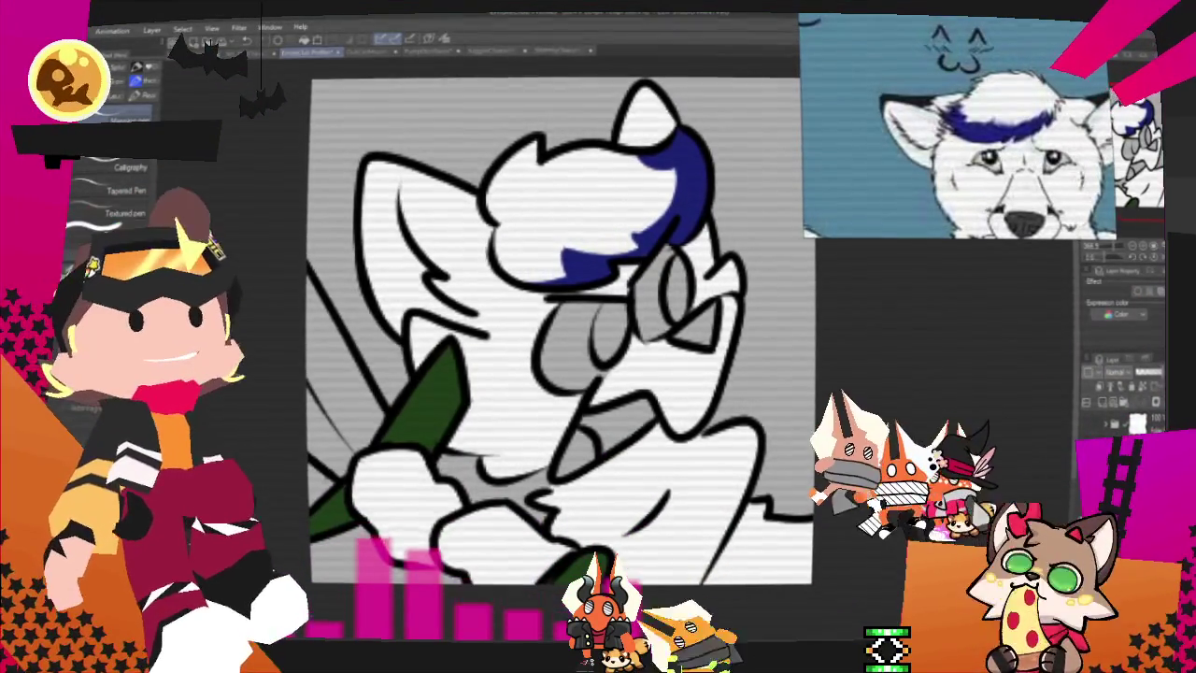
# Step: Refill the stick the wolf holds with a dark grey-green colour
pyautogui.press('g')
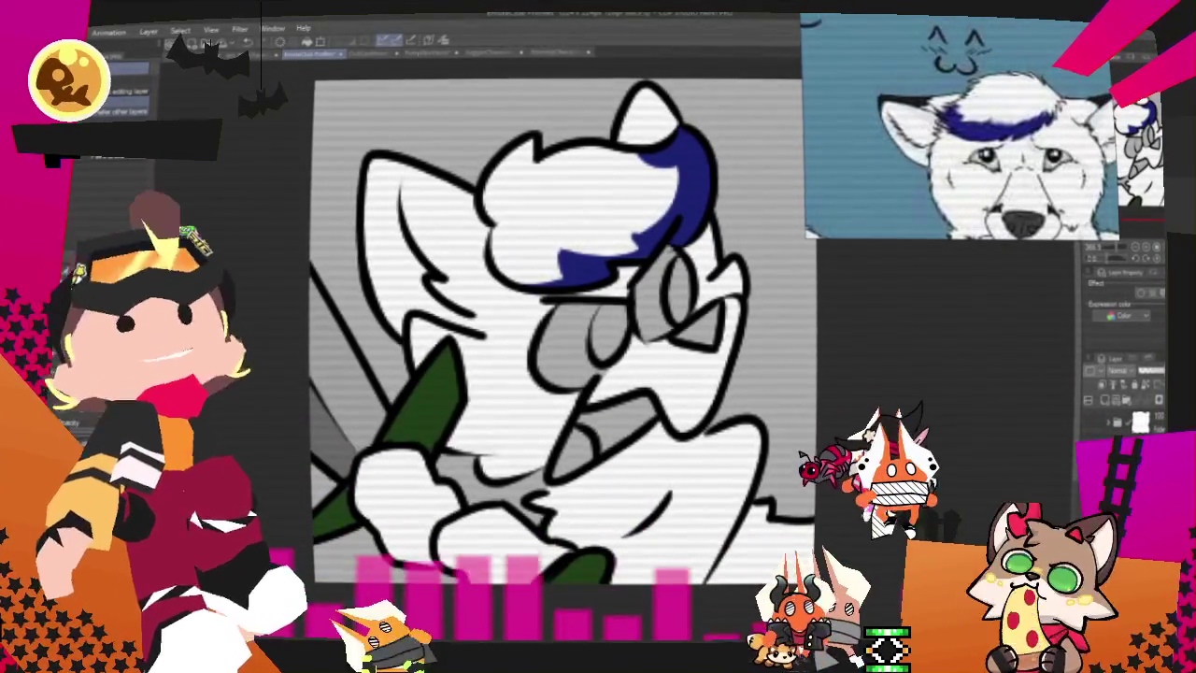
pyautogui.press('p')
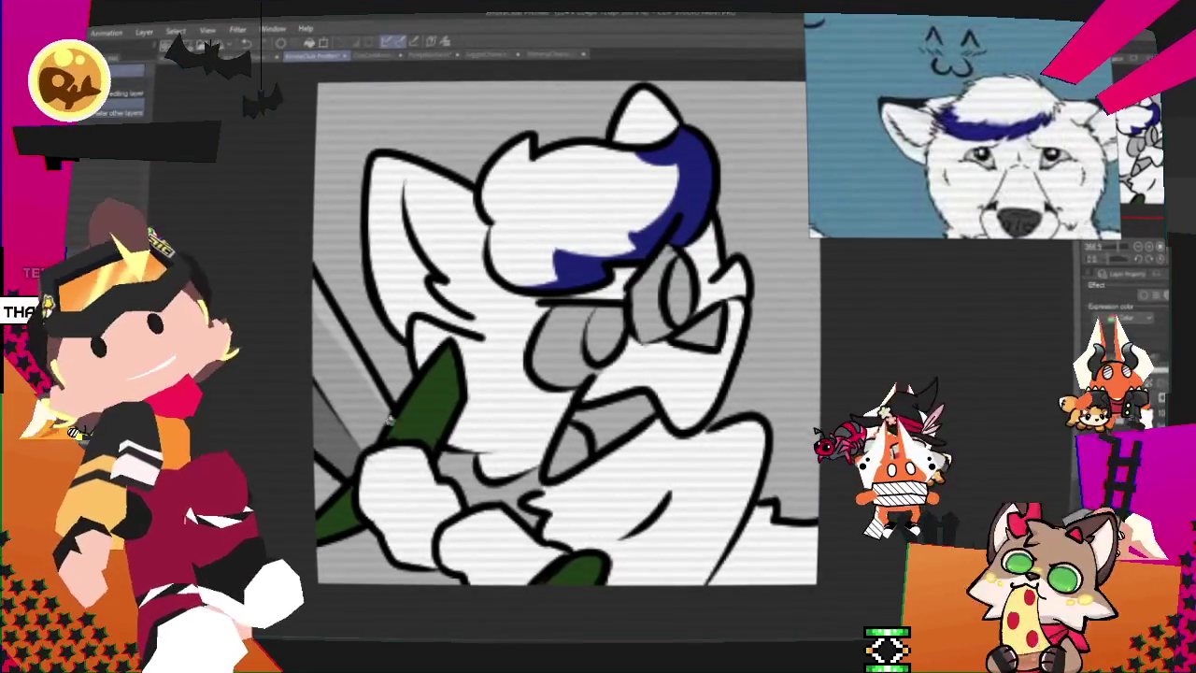
pyautogui.press('g')
pyautogui.click(565, 565)
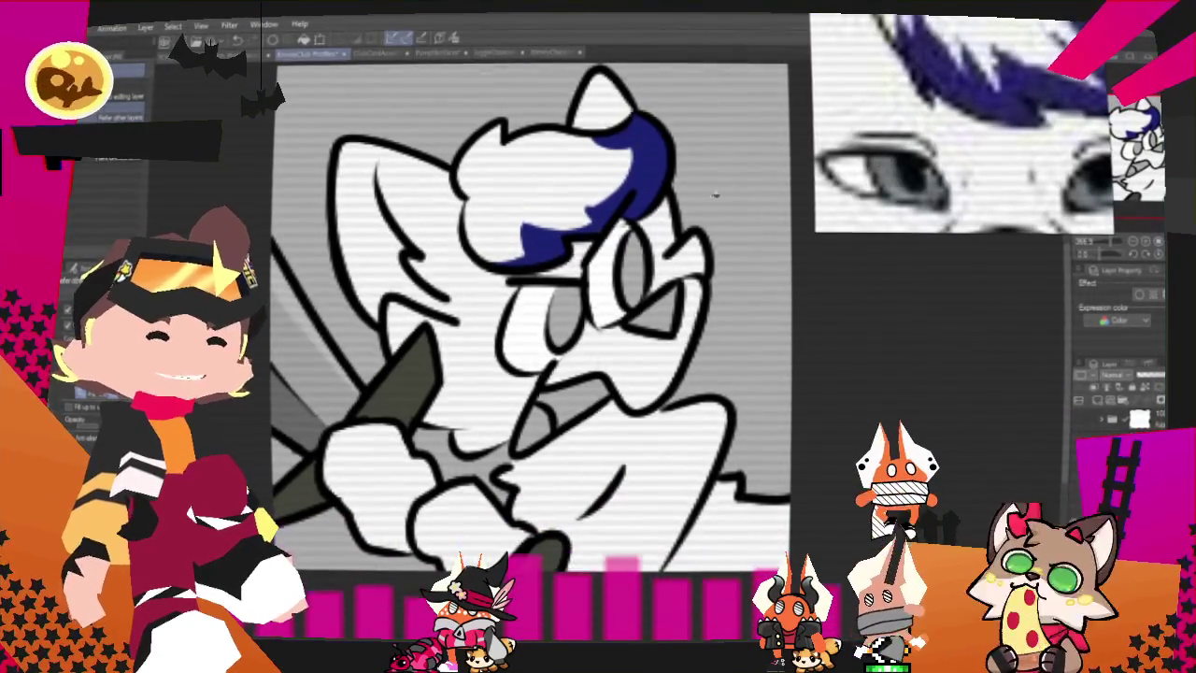
# Step: Paint a short grey shading stroke beside the wolf's eye with the Tapered Pen
pyautogui.scroll(2, 571, 320)
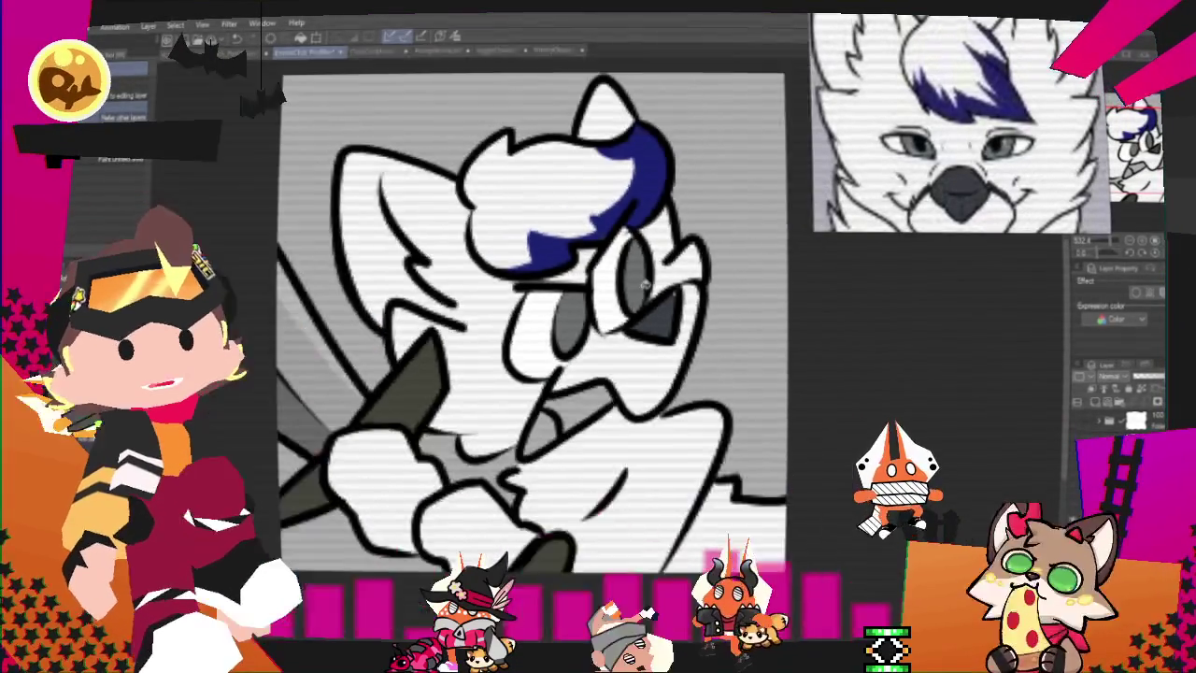
pyautogui.press('p')
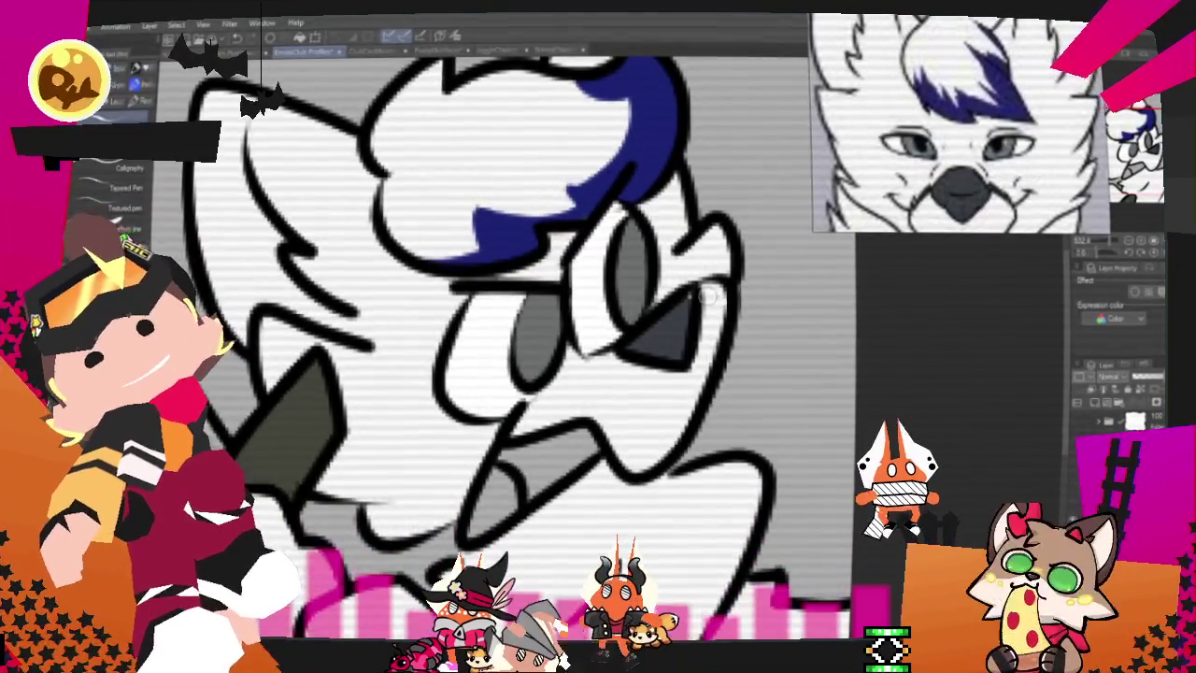
pyautogui.moveTo(585, 356); pyautogui.dragTo(598, 360)
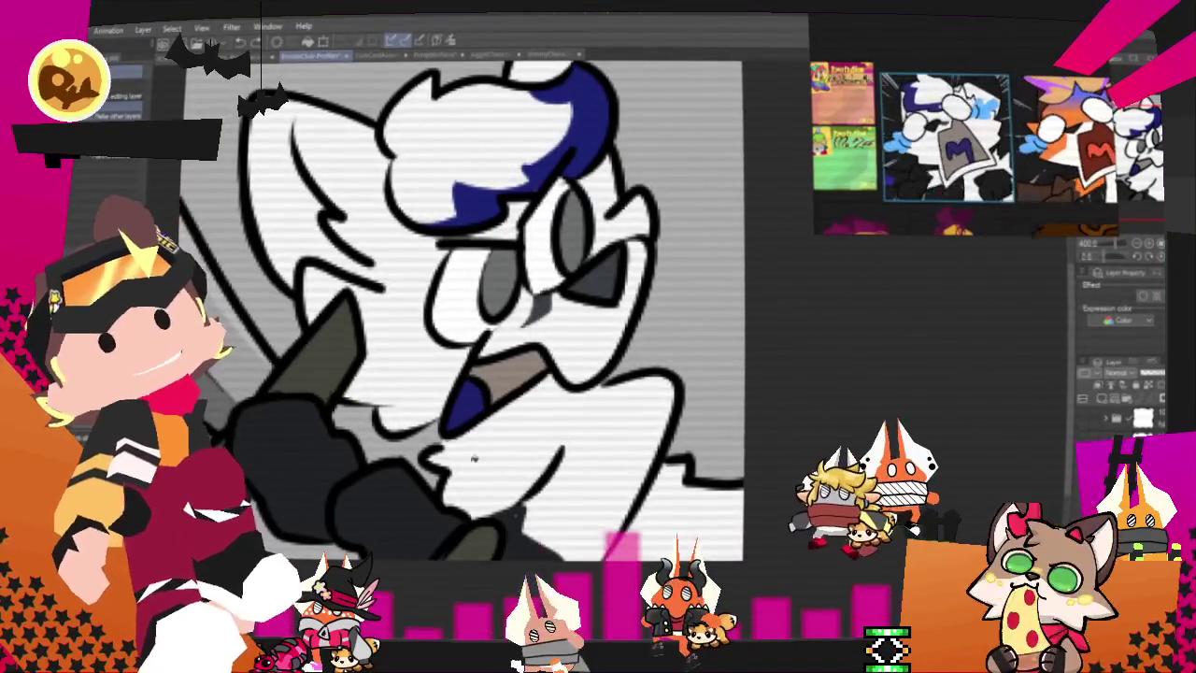
pyautogui.moveTo(474, 458); pyautogui.dragTo(464, 476)
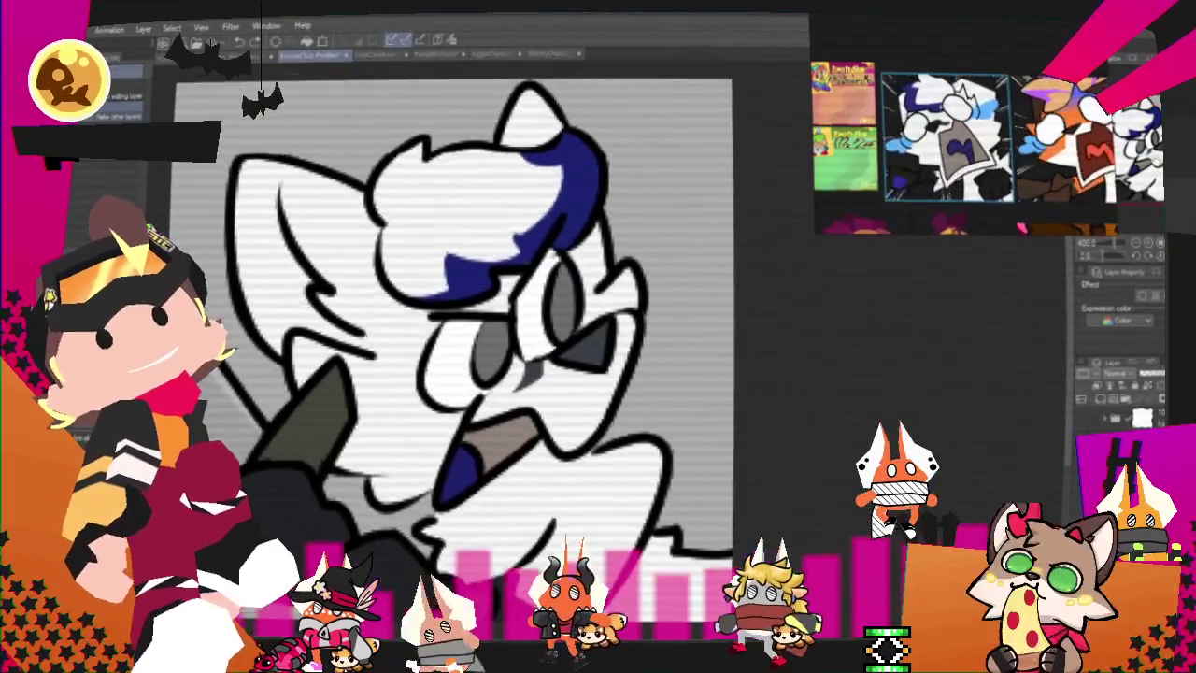
pyautogui.moveTo(906, 279); pyautogui.dragTo(962, 297)
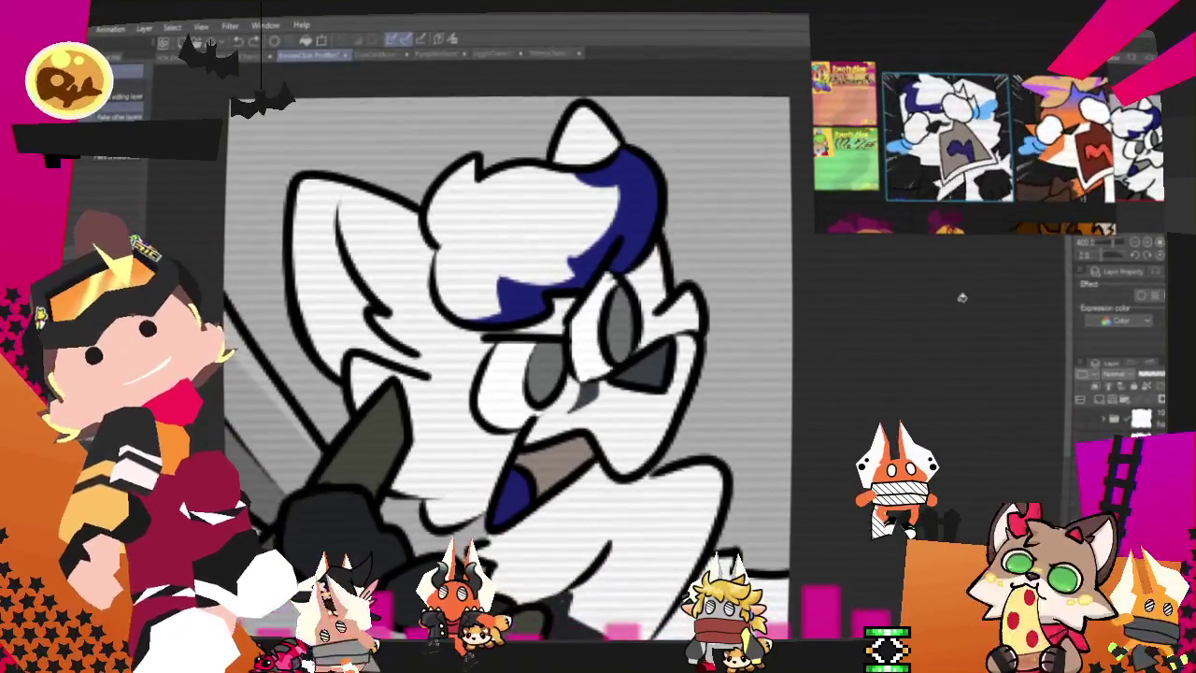
pyautogui.press('p')
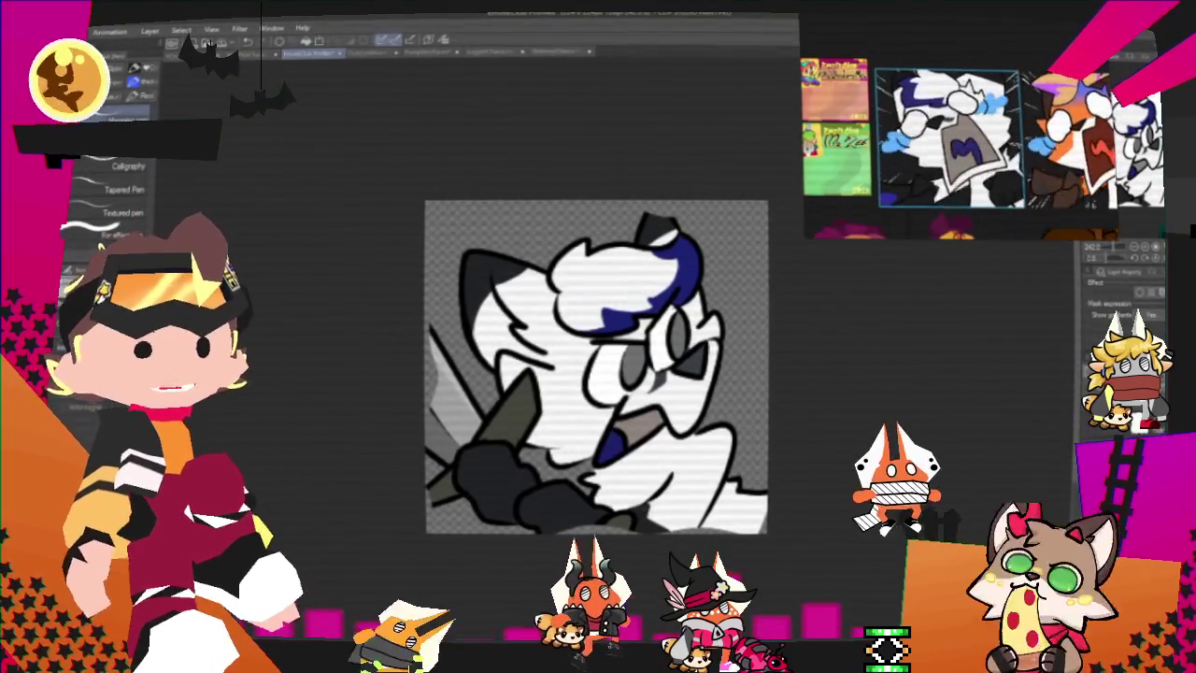
# Step: Rotate the wolf artwork slightly clockwise, then switch to the EmoteClub card document
pyautogui.hotkey('ctrl', 't')
pyautogui.moveTo(822, 420)
pyautogui.mouseDown()
pyautogui.moveTo(830, 512)
pyautogui.moveTo(844, 475)
pyautogui.mouseUp()
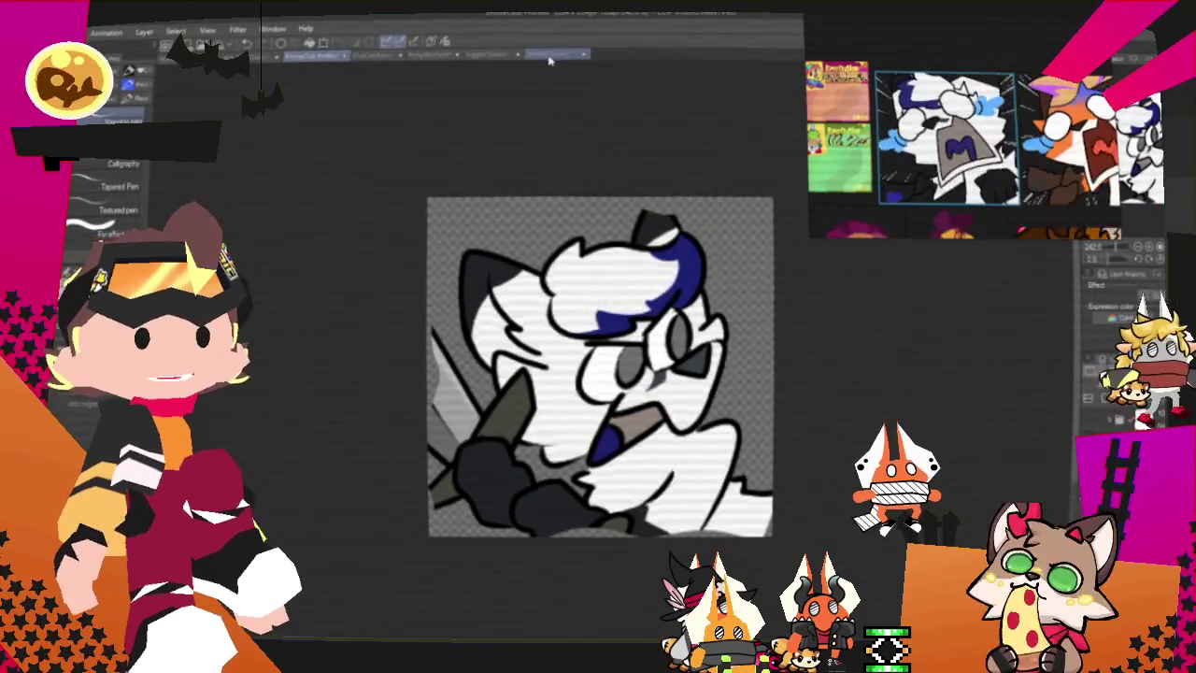
pyautogui.click(435, 55)
pyautogui.click(373, 54)
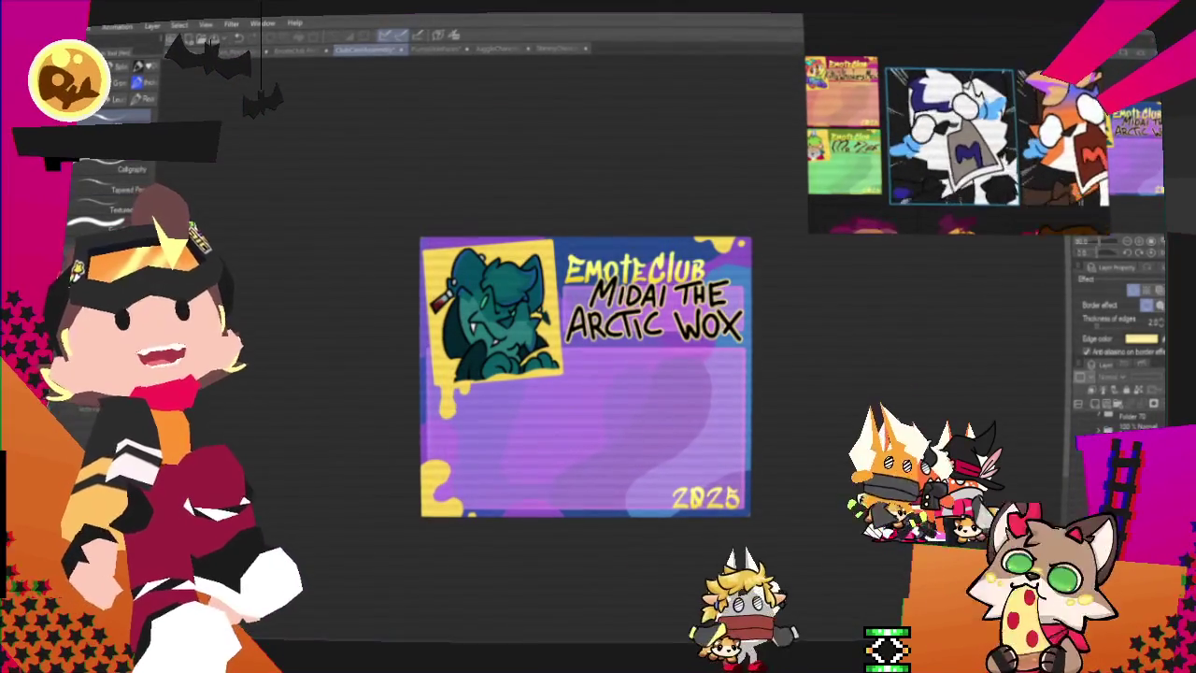
# Step: Paste the copied wolf emote onto the purple EmoteClub card and zoom in
pyautogui.hotkey('alt', 'f')
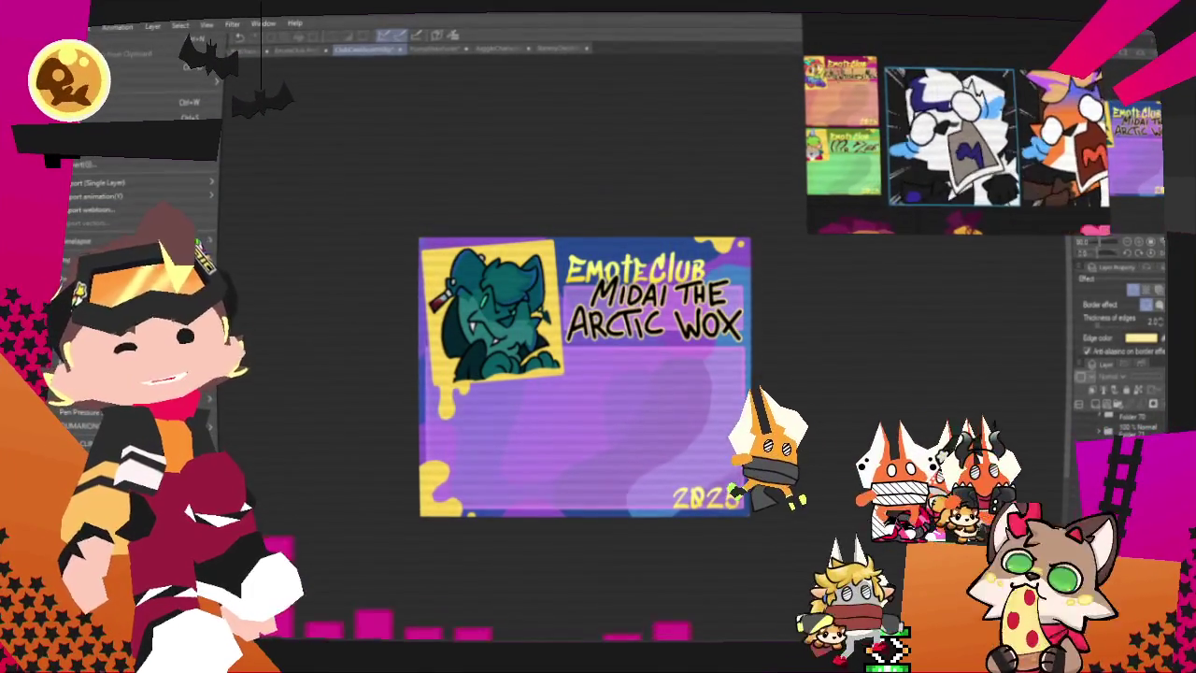
pyautogui.click(458, 271)
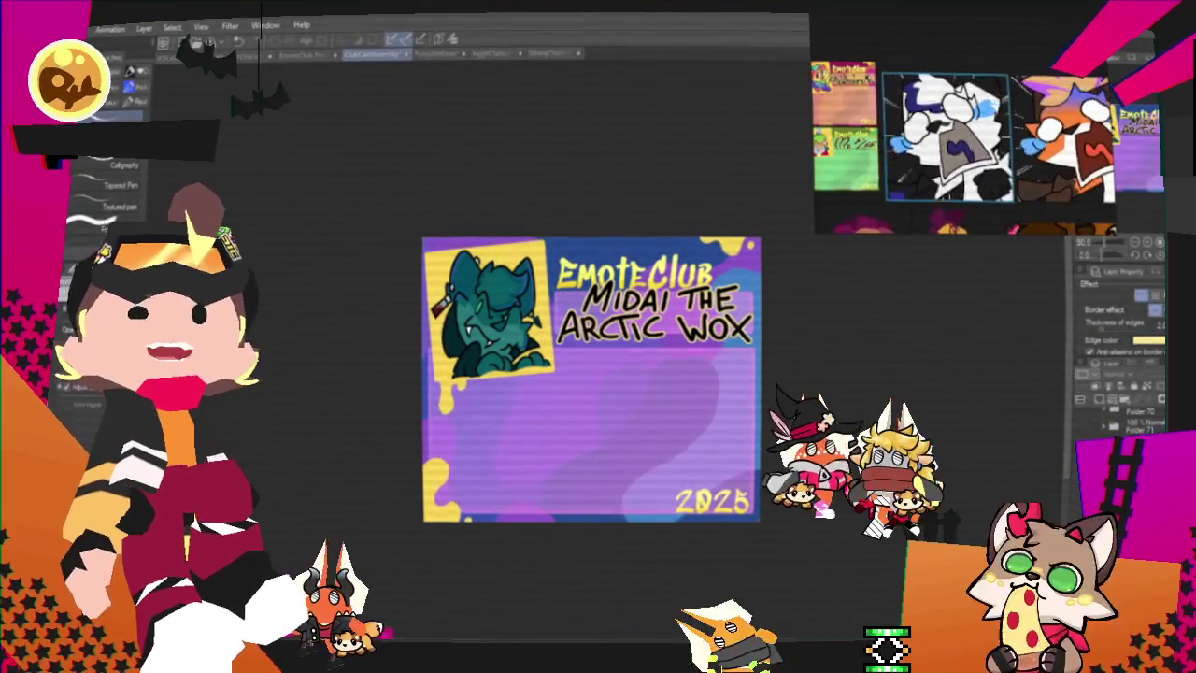
pyautogui.hotkey('ctrl', 'v')
pyautogui.hotkey('ctrl', '+')
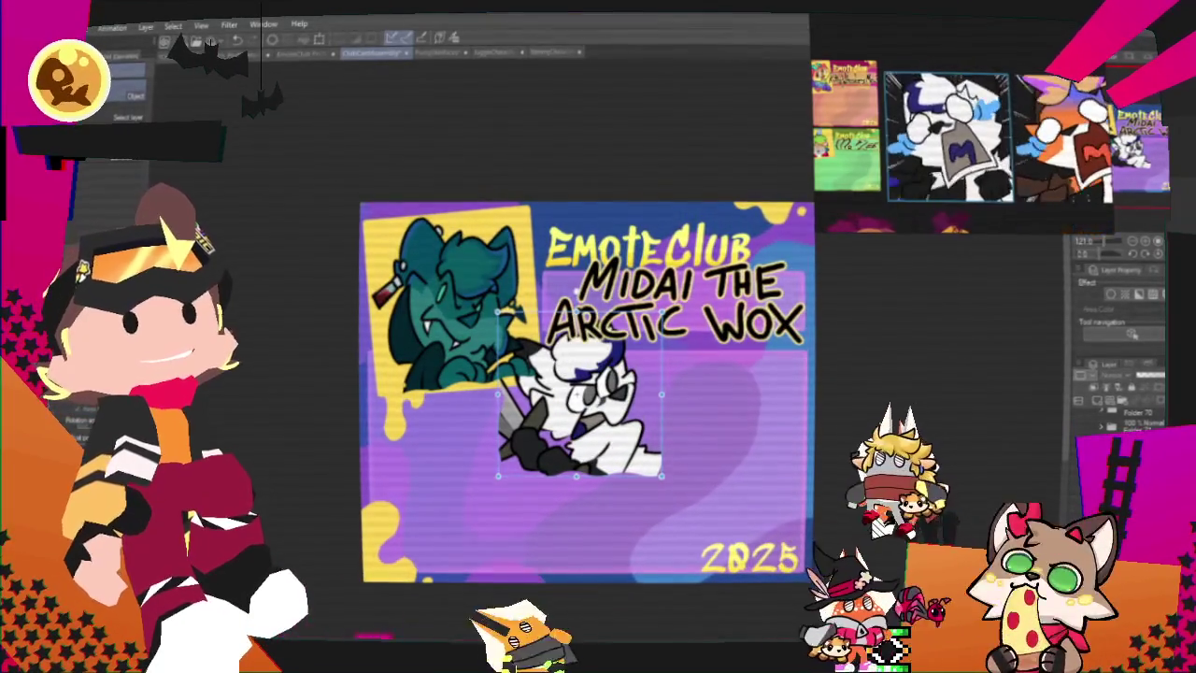
# Step: Hide the old teal character and name, then move and tilt the wolf into the yellow frame
pyautogui.hotkey('ctrl', '+')
pyautogui.moveTo(548, 374); pyautogui.dragTo(397, 285)
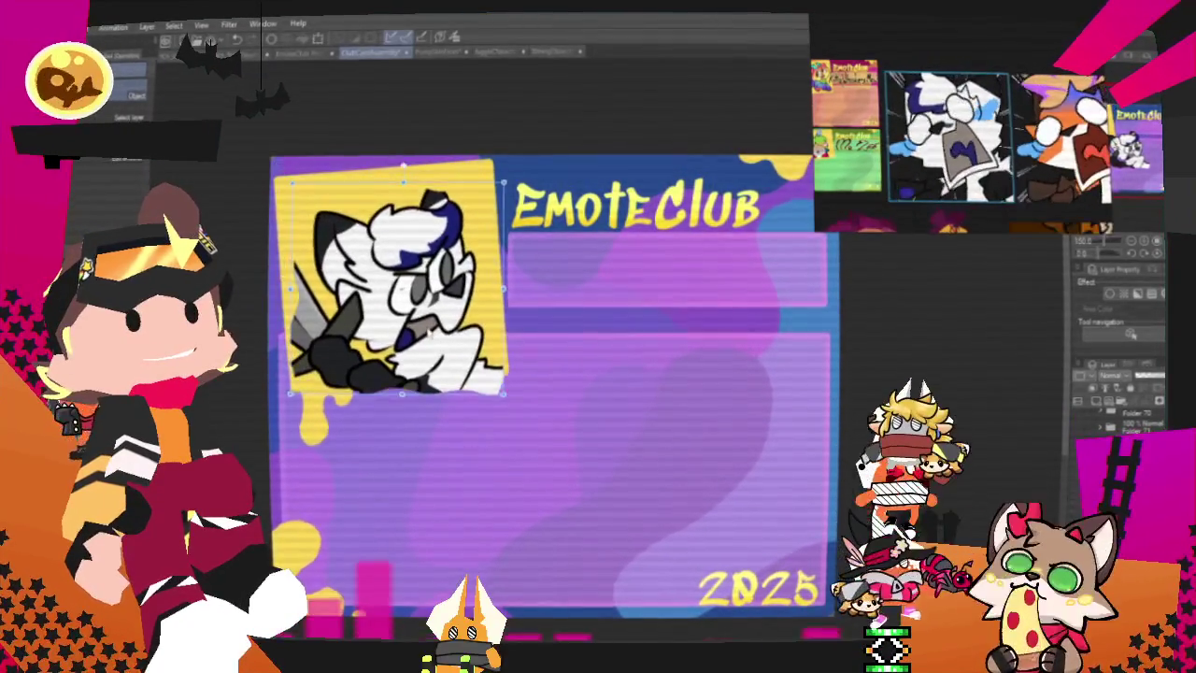
pyautogui.hotkey('ctrl', '+')
pyautogui.moveTo(474, 336)
pyautogui.mouseDown()
pyautogui.moveTo(535, 357)
pyautogui.moveTo(462, 358)
pyautogui.mouseUp()
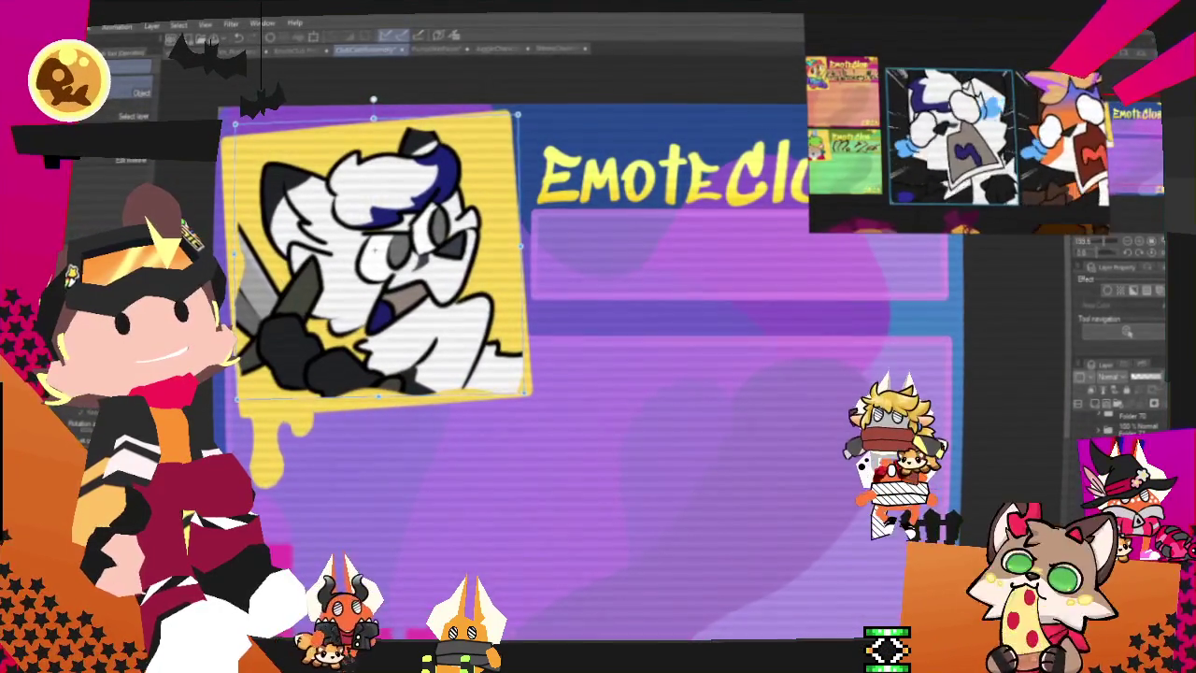
pyautogui.scroll(-1, 583, 332)
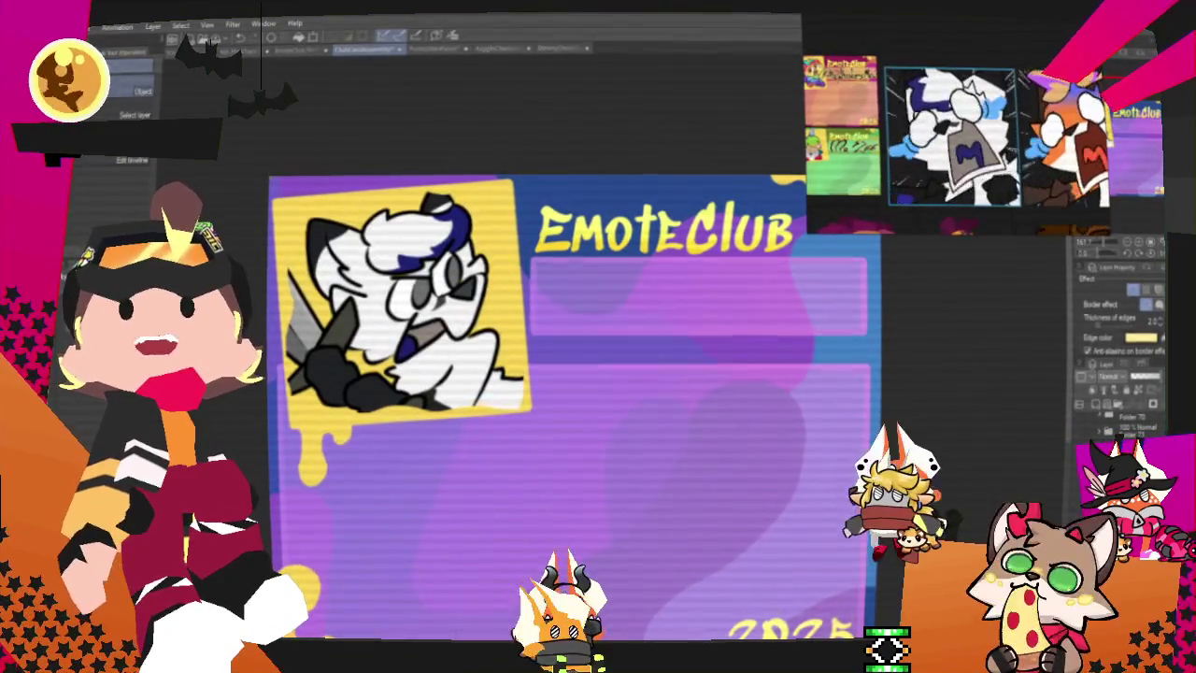
pyautogui.scroll(-2, 747, 475)
pyautogui.scroll(3, 701, 358)
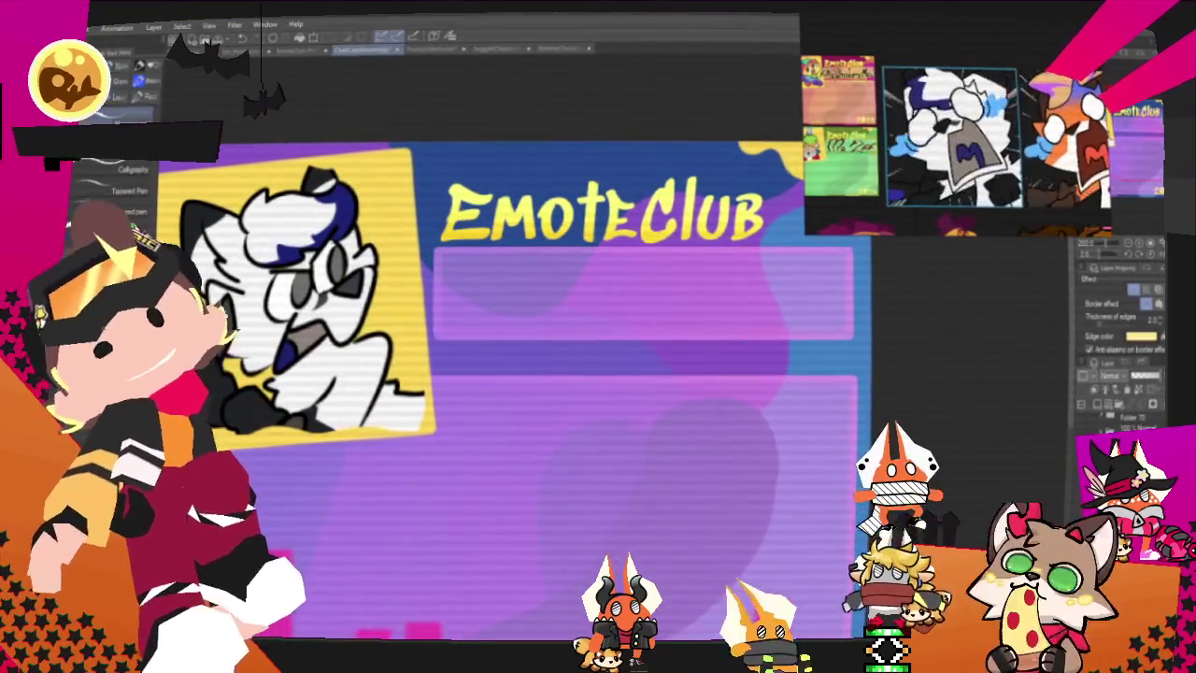
pyautogui.scroll(2, 608, 281)
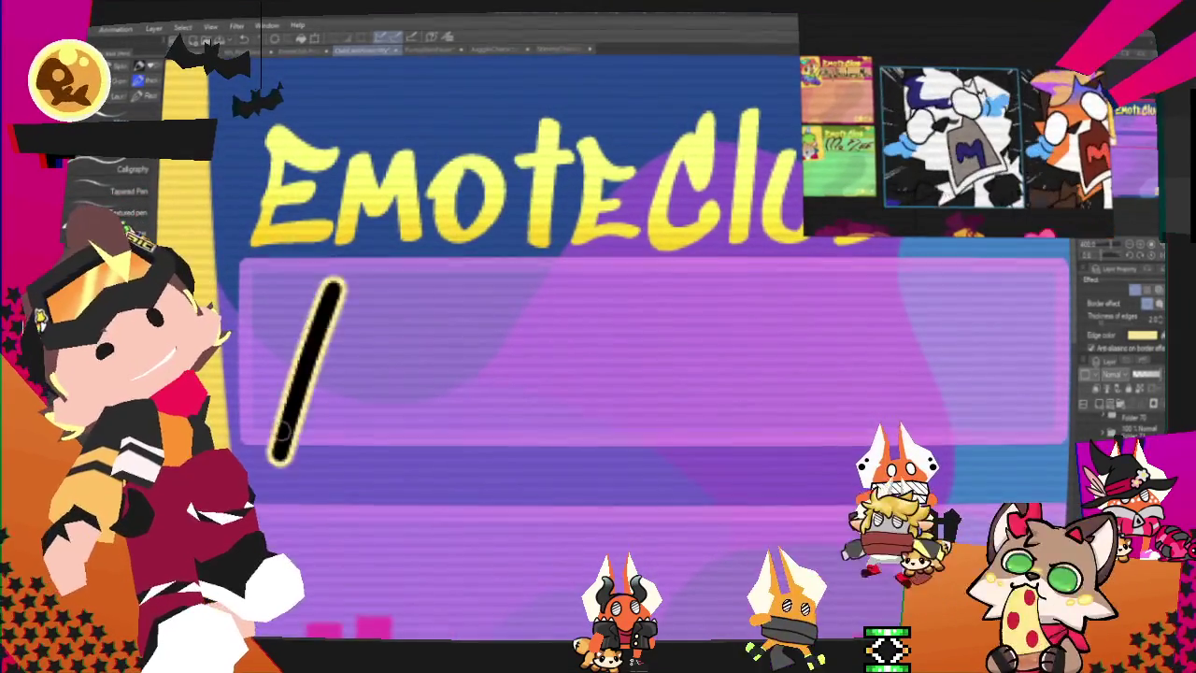
# Step: Hand-letter the first letters, T and E, of the name in black below EmoteClub
pyautogui.moveTo(285, 425); pyautogui.dragTo(341, 276)
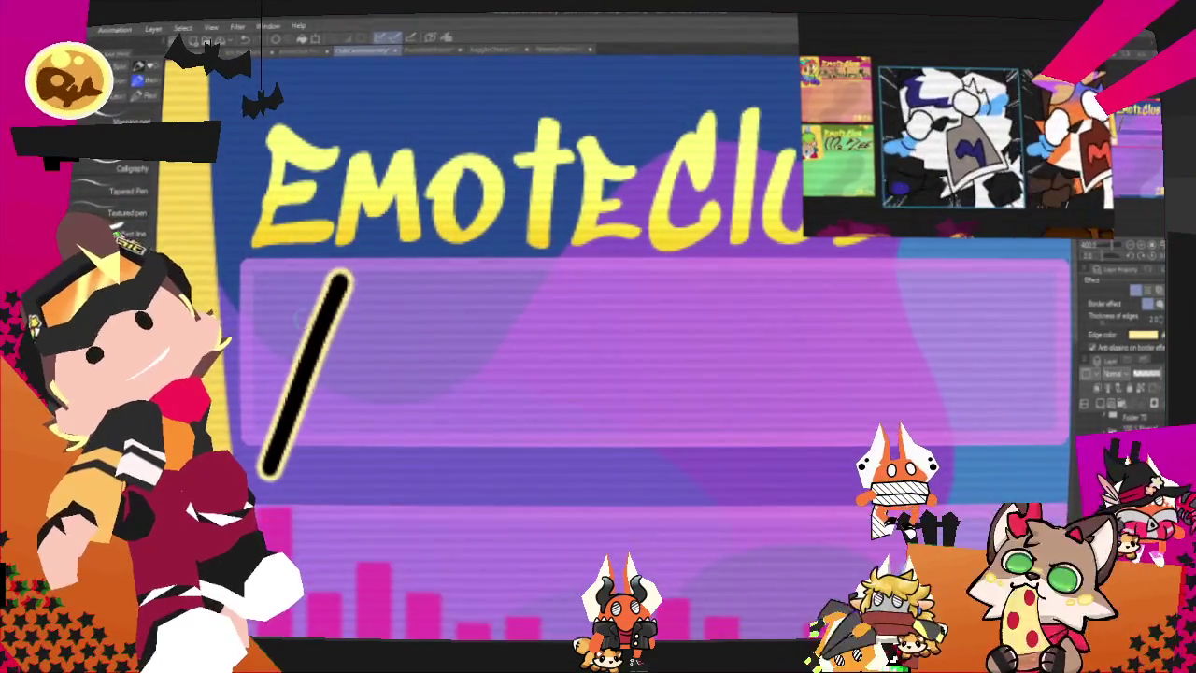
pyautogui.moveTo(242, 304); pyautogui.dragTo(439, 257)
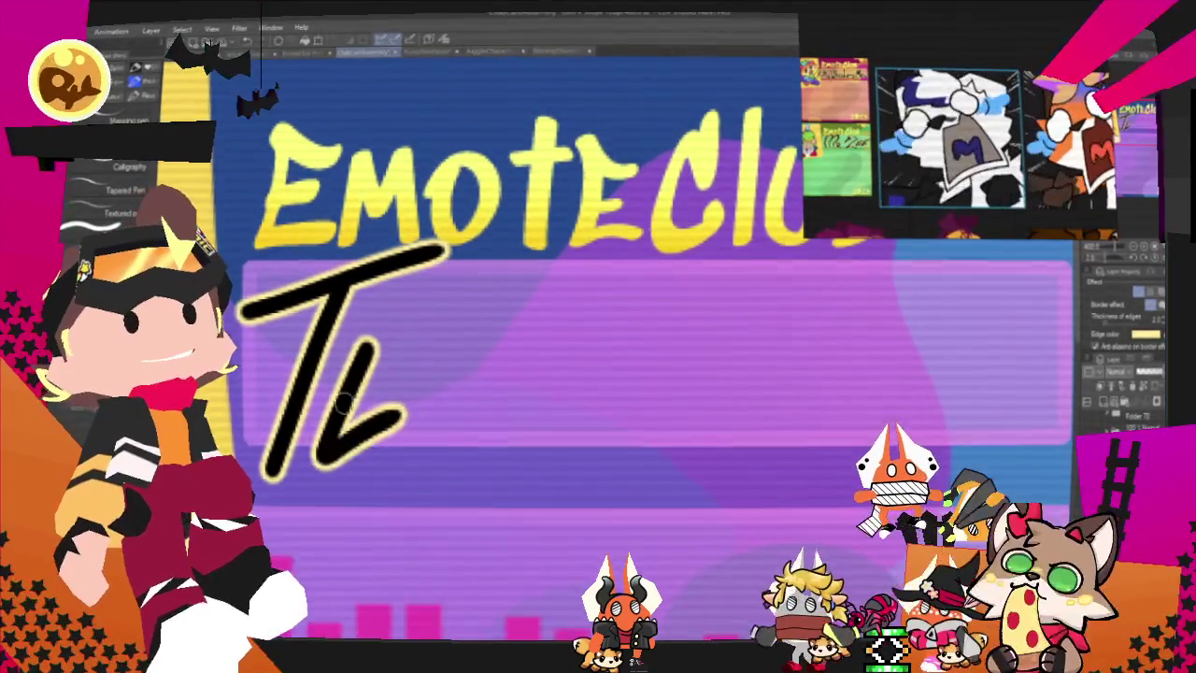
pyautogui.moveTo(346, 402); pyautogui.dragTo(455, 323)
pyautogui.moveTo(365, 350); pyautogui.dragTo(458, 308)
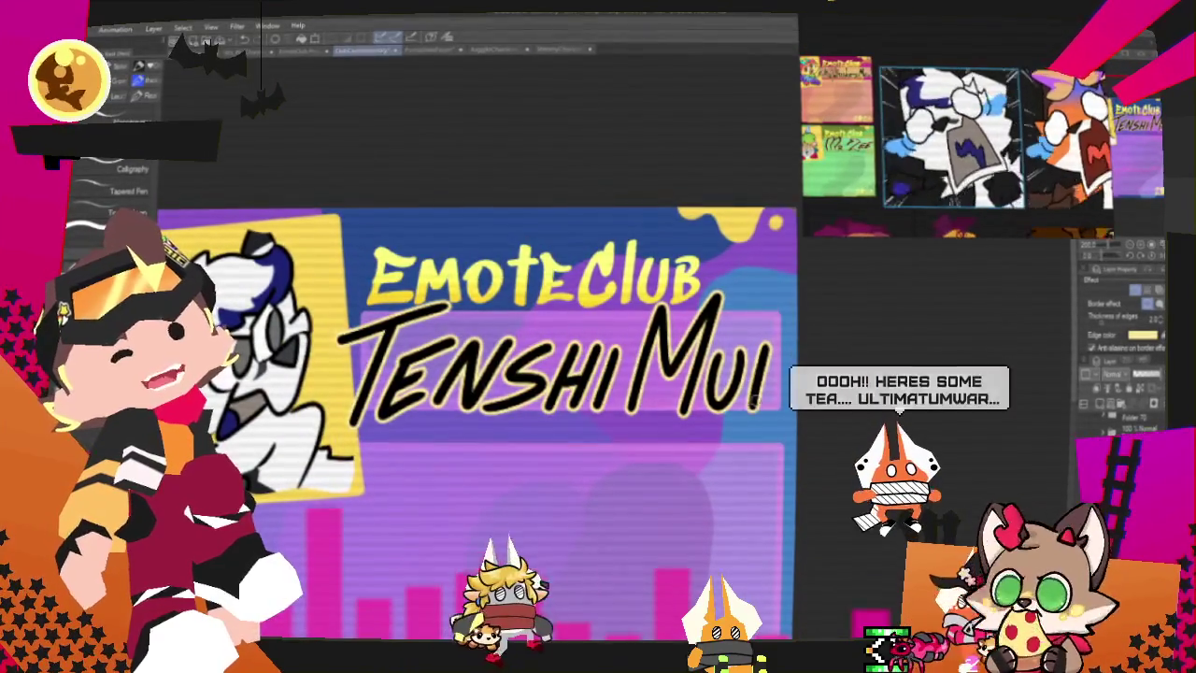
pyautogui.hotkey('ctrl', 't')
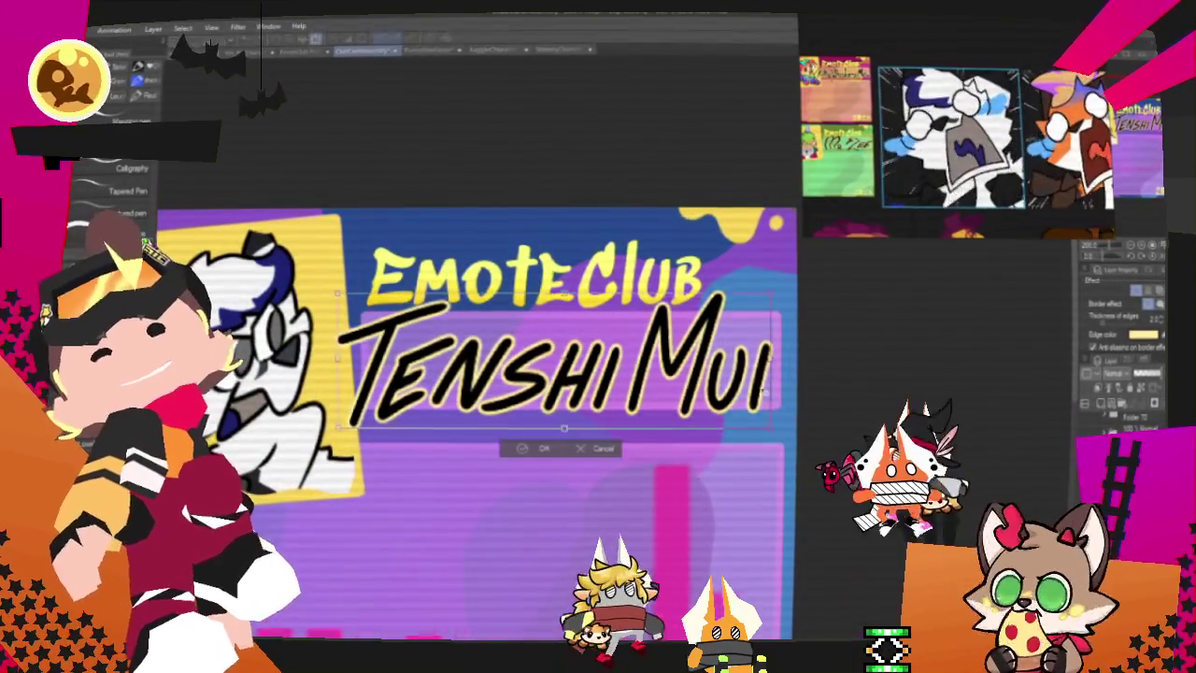
# Step: Add the missing extra T to the handwritten name and set it back just below EmoteClub
pyautogui.moveTo(539, 365); pyautogui.dragTo(550, 364)
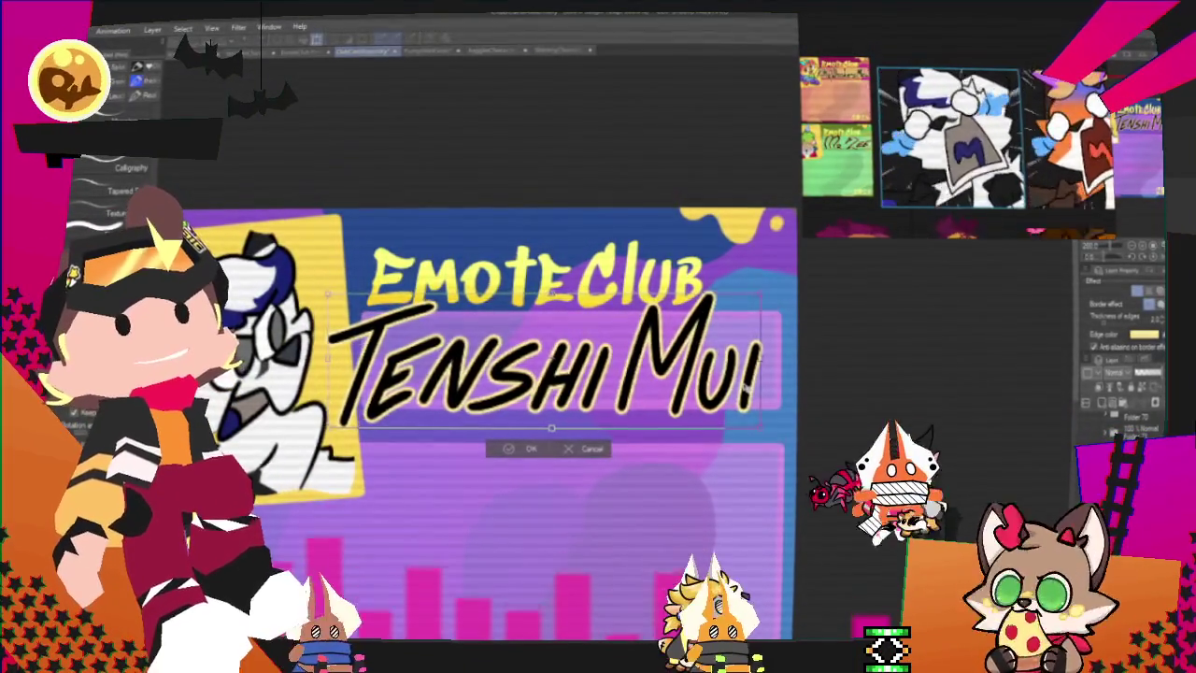
pyautogui.moveTo(661, 557); pyautogui.dragTo(552, 578)
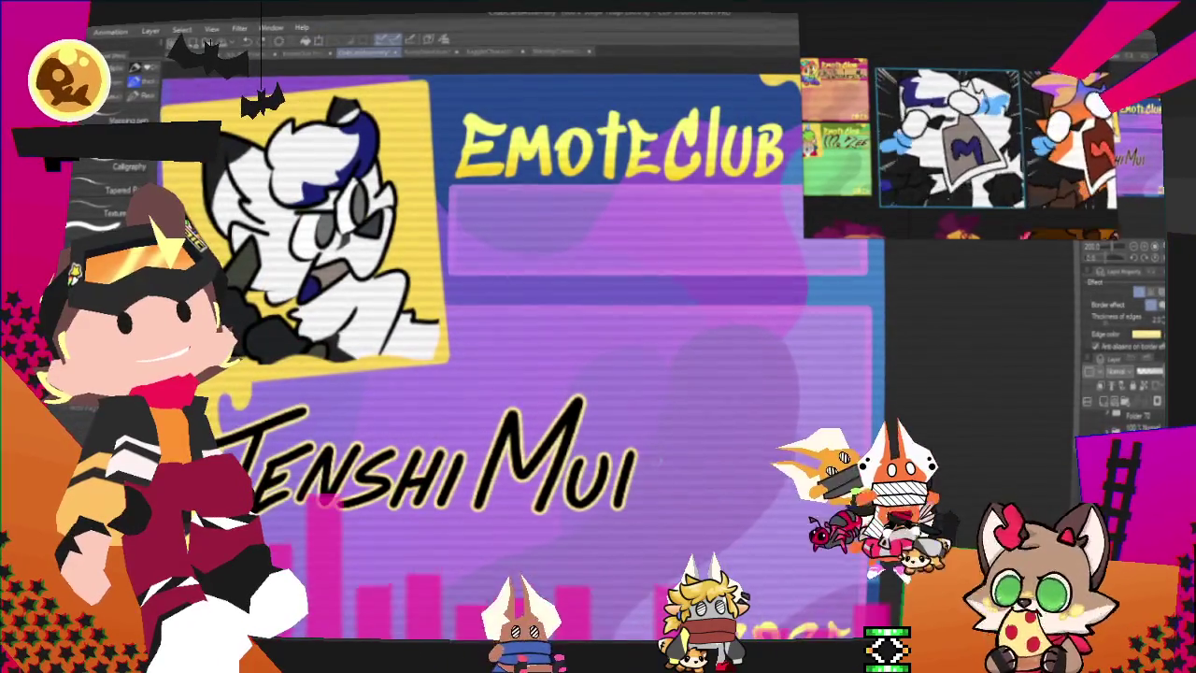
pyautogui.moveTo(648, 451); pyautogui.dragTo(644, 510)
pyautogui.moveTo(603, 439)
pyautogui.mouseDown()
pyautogui.moveTo(658, 435)
pyautogui.moveTo(682, 464)
pyautogui.moveTo(883, 290)
pyautogui.moveTo(839, 282)
pyautogui.mouseUp()
pyautogui.hotkey('ctrl', 't')
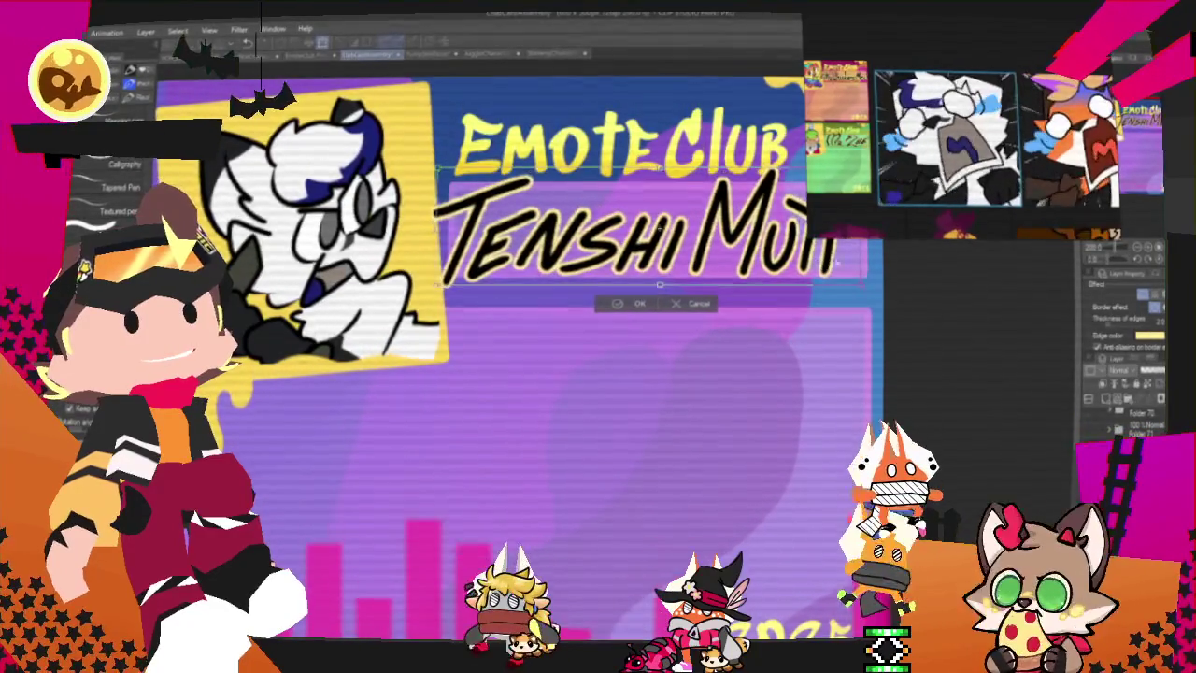
pyautogui.scroll(2, 514, 374)
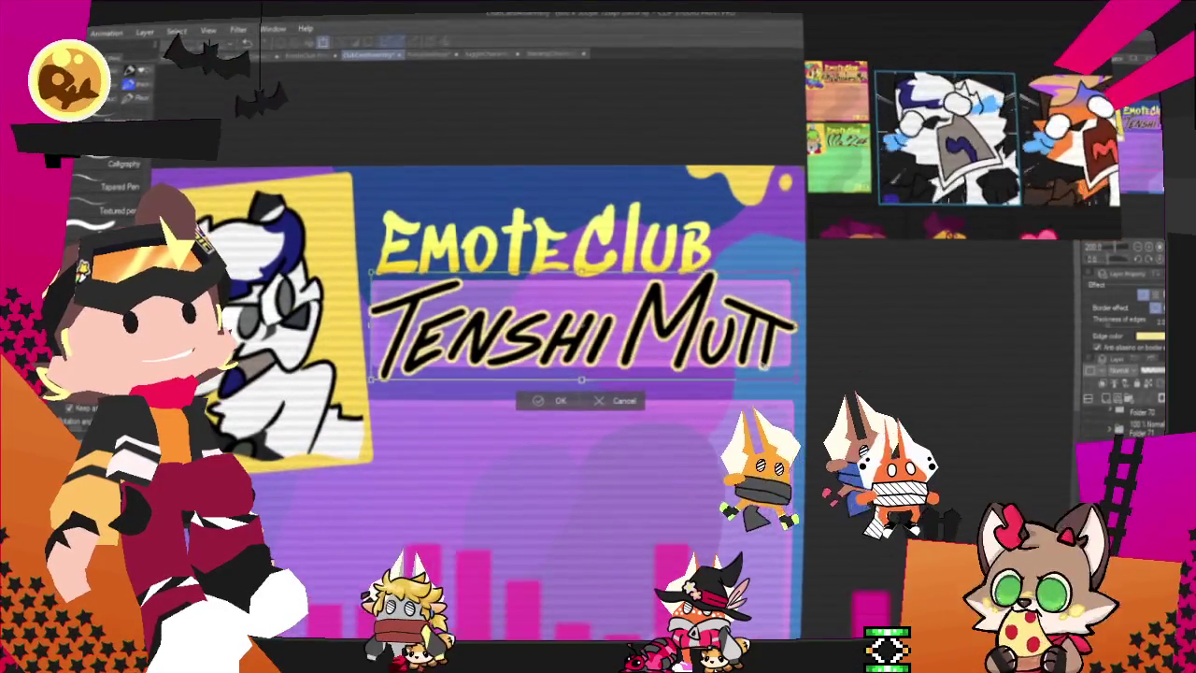
pyautogui.press('Return')
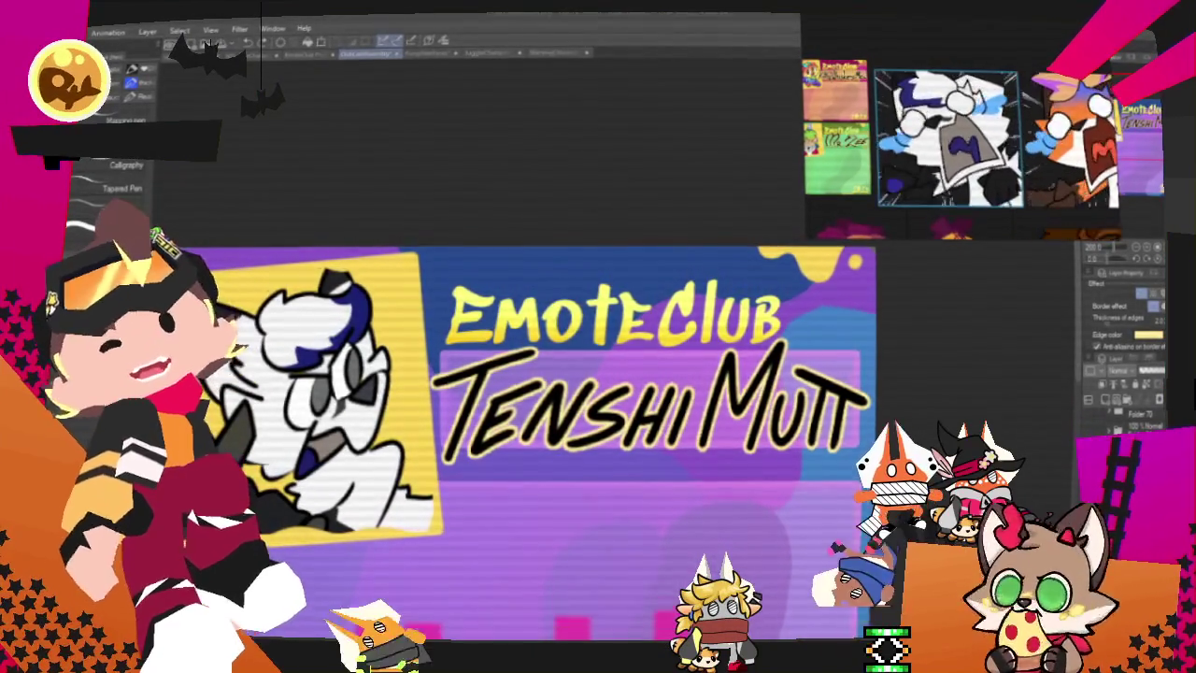
pyautogui.moveTo(145, 179)
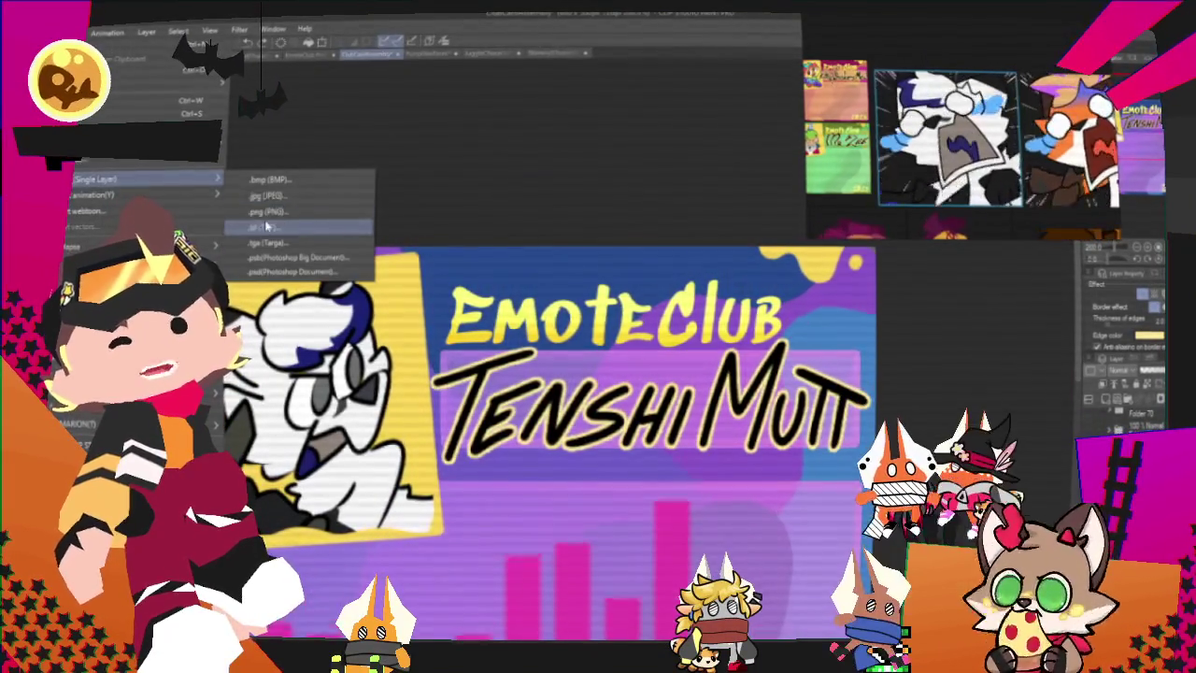
# Step: Choose File > Export (Single Layer) > .png (PNG) to open the PNG export settings for the card
pyautogui.click(268, 213)
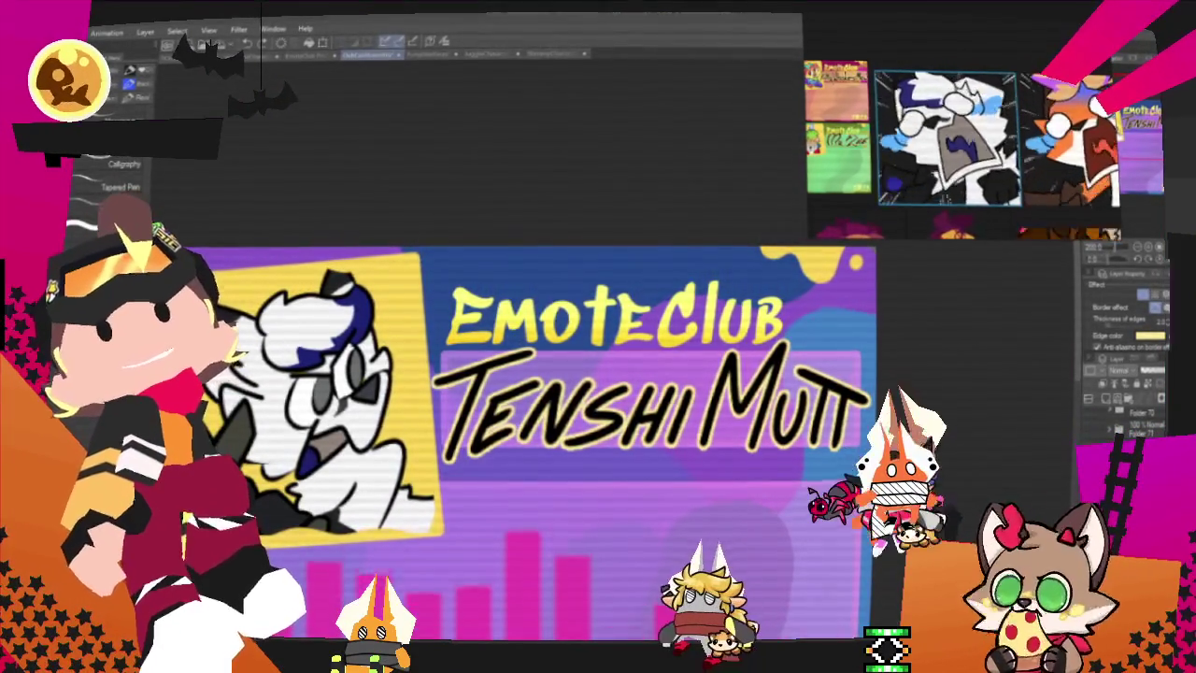